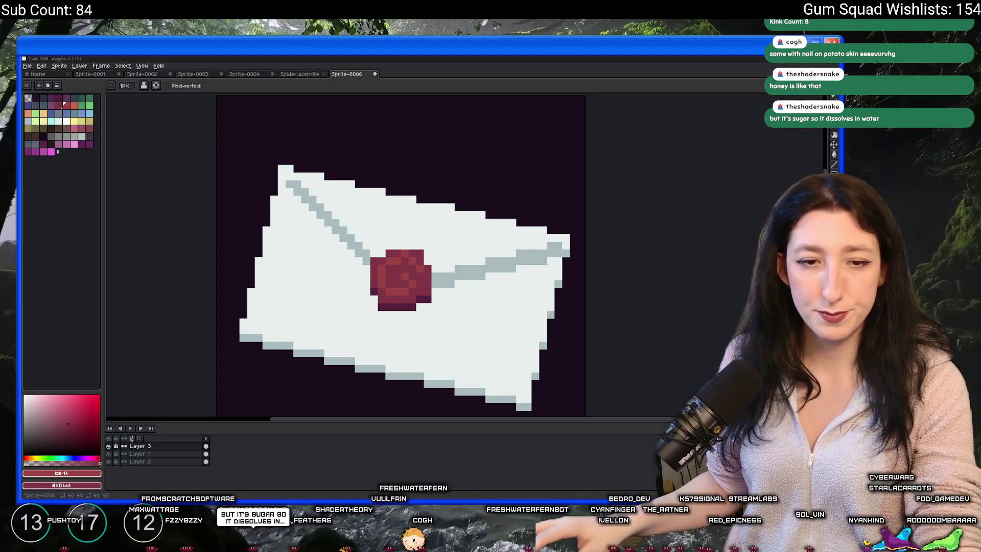
- Zoom out and back in on the finished envelope to check its pixel details
{"action": "scroll", "coordinate": [404, 222], "scroll_direction": "down", "scroll_amount": 3}
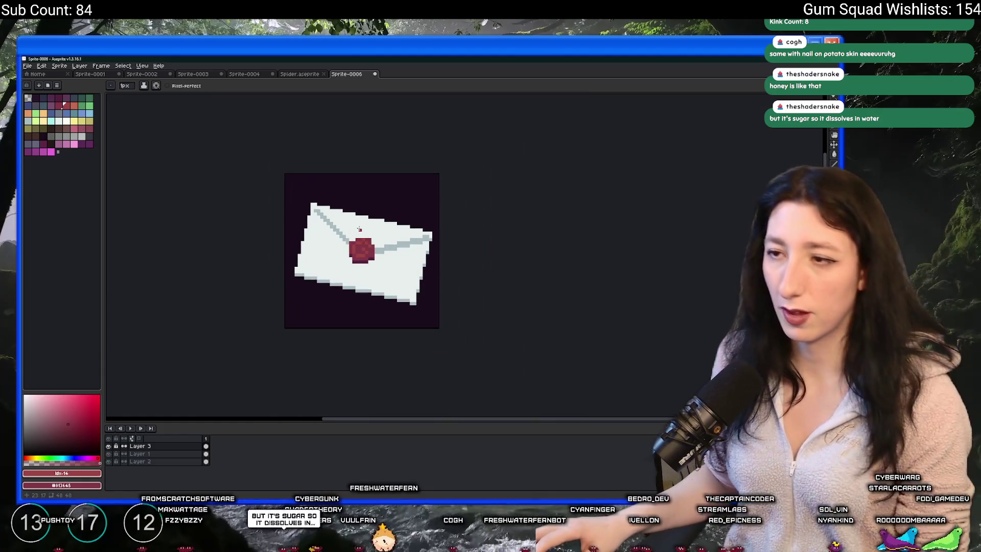
{"action": "scroll", "coordinate": [323, 243], "scroll_direction": "up", "scroll_amount": 3}
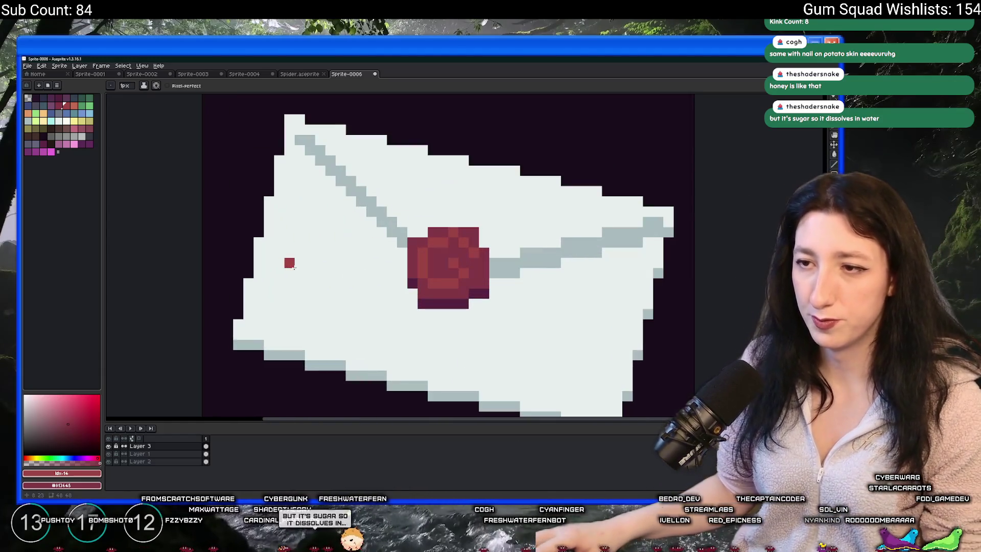
- Fill the envelope body and fold line with pink shades
{"action": "key", "text": "v"}
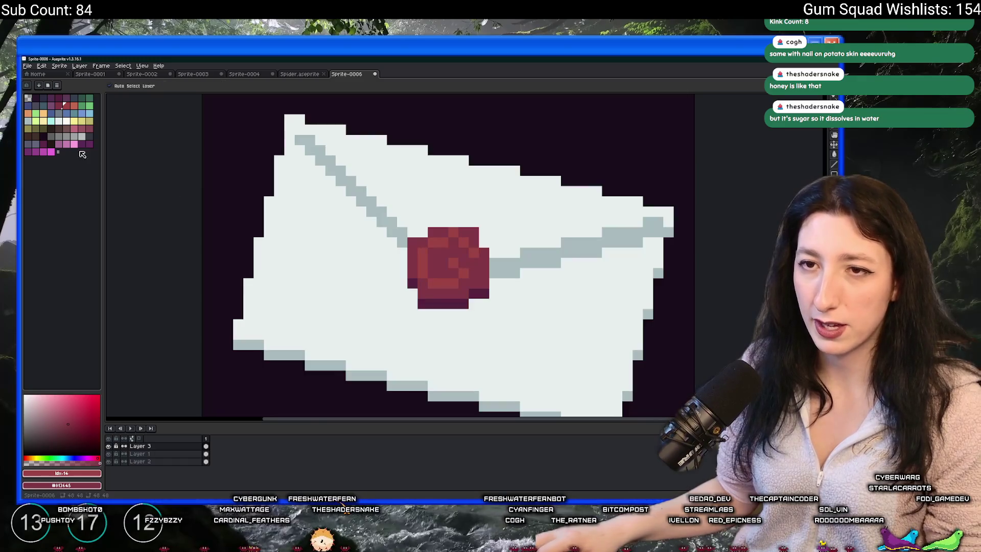
{"action": "left_click", "coordinate": [52, 152]}
{"action": "key", "text": "minus"}
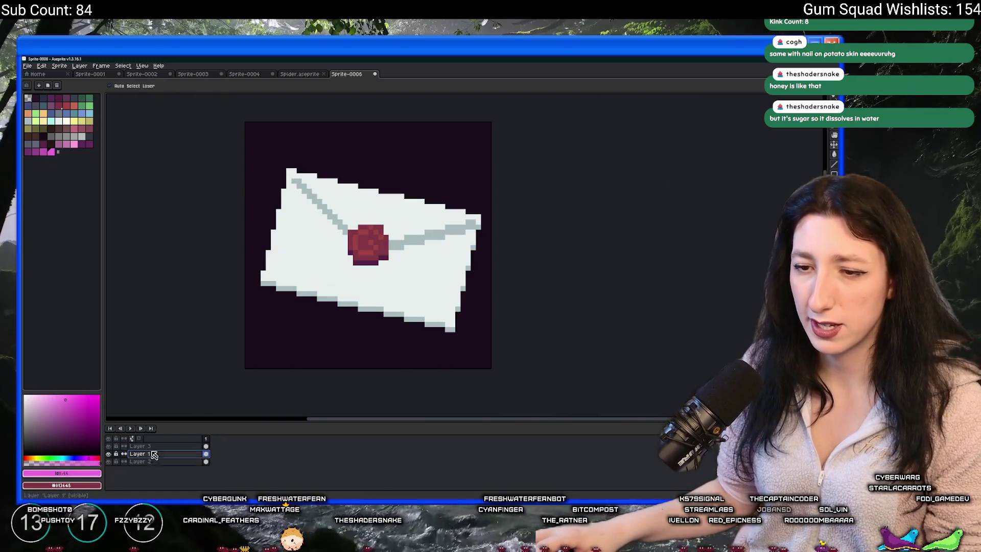
{"action": "scroll", "coordinate": [306, 193], "scroll_direction": "up", "scroll_amount": 3}
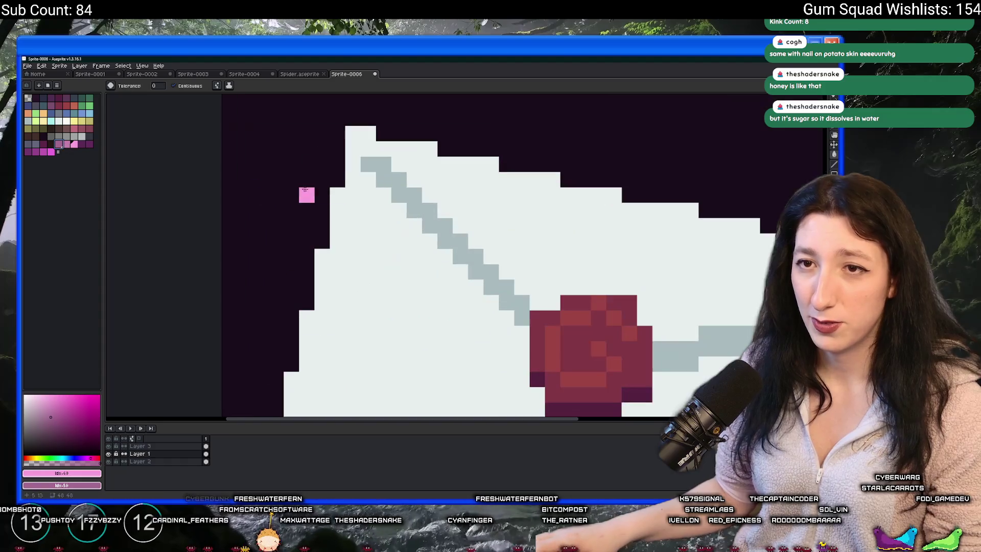
{"action": "left_click", "coordinate": [358, 237]}
{"action": "left_click", "coordinate": [360, 241]}
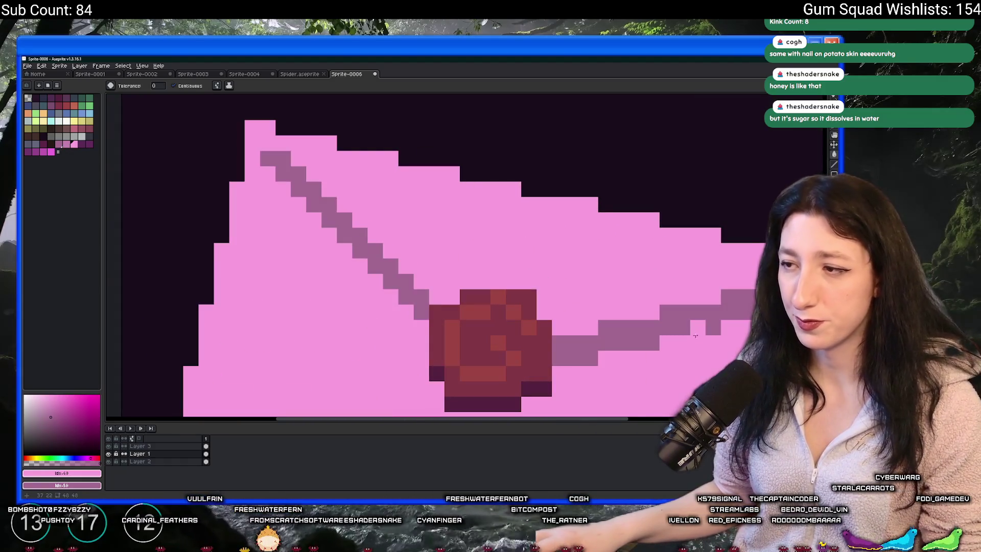
{"action": "scroll", "coordinate": [587, 327], "scroll_direction": "down", "scroll_amount": 4}
{"action": "scroll", "coordinate": [501, 361], "scroll_direction": "up", "scroll_amount": 5}
{"action": "scroll", "coordinate": [501, 361], "scroll_direction": "down", "scroll_amount": 4}
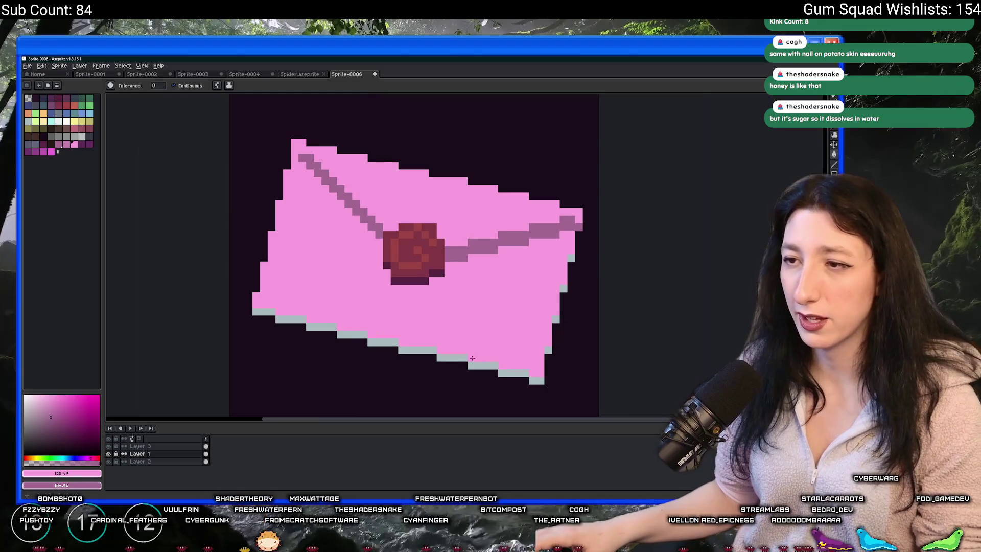
- Sample the envelope's pink shades and darken the pale bottom edge to match
{"action": "key", "text": "i"}
{"action": "left_click", "coordinate": [465, 356]}
{"action": "left_click", "coordinate": [474, 248]}
{"action": "left_click", "coordinate": [409, 348]}
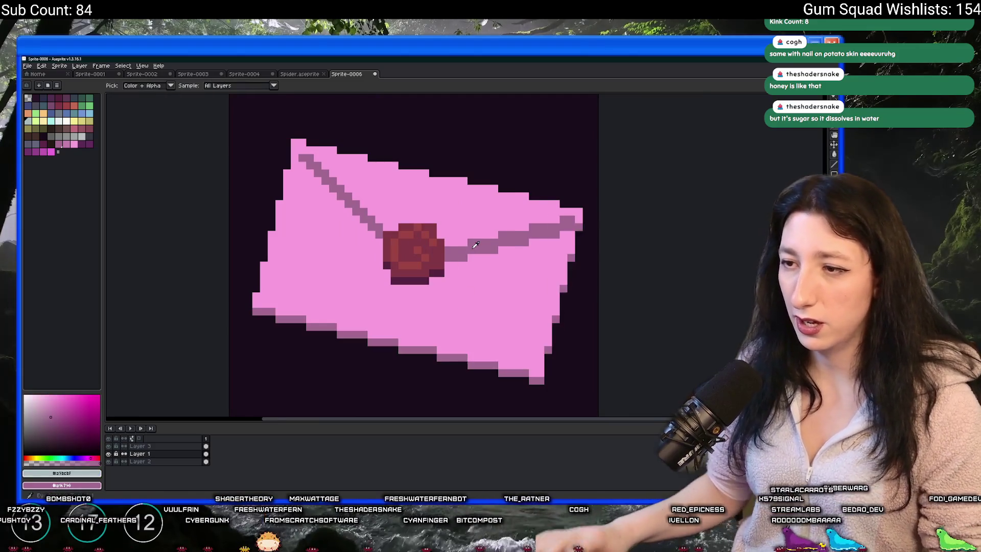
{"action": "scroll", "coordinate": [472, 248], "scroll_direction": "down", "scroll_amount": 6}
{"action": "scroll", "coordinate": [470, 250], "scroll_direction": "up", "scroll_amount": 3}
{"action": "scroll", "coordinate": [470, 249], "scroll_direction": "down", "scroll_amount": 4}
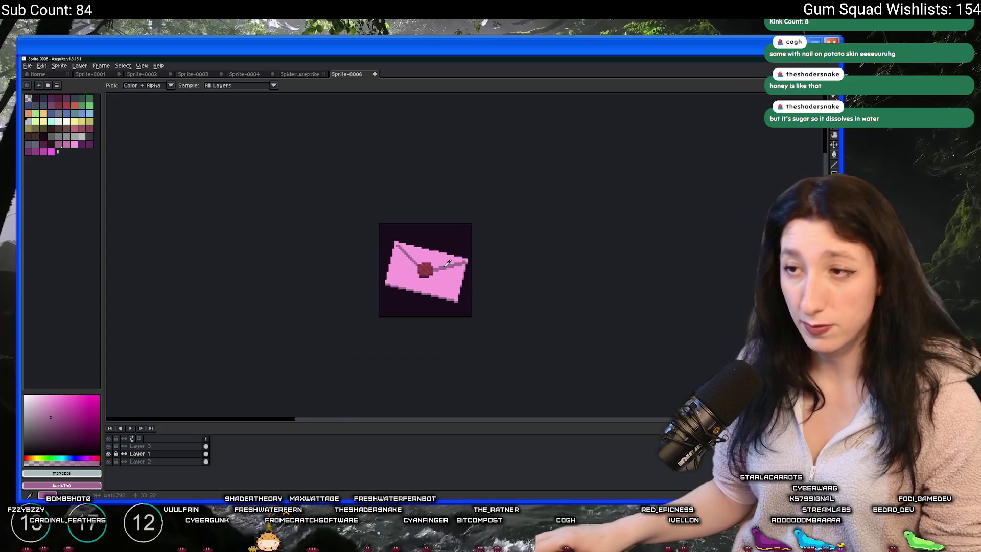
{"action": "scroll", "coordinate": [450, 265], "scroll_direction": "up", "scroll_amount": 2}
- Undo the pink recolouring so the envelope is white again
{"action": "key", "text": "v"}
{"action": "key", "text": "i"}
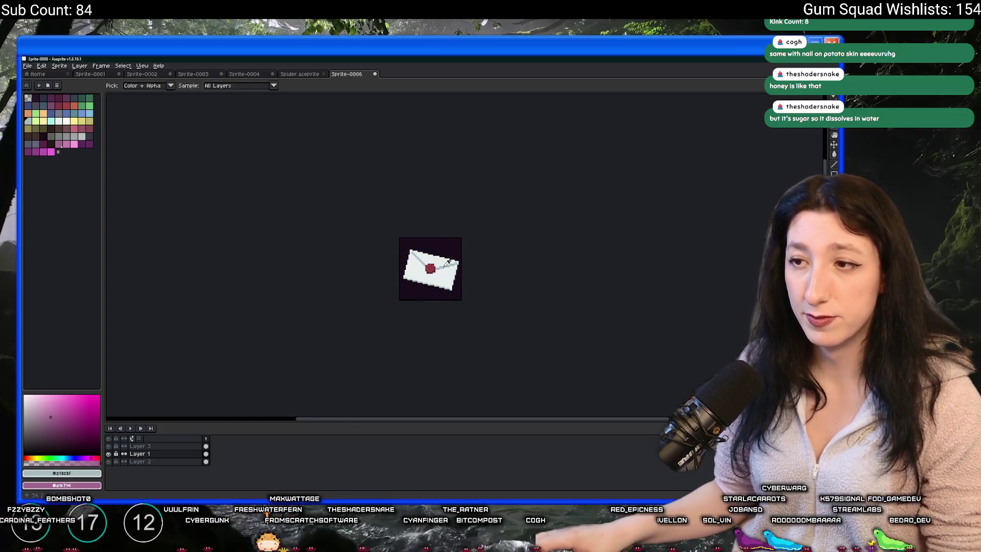
{"action": "scroll", "coordinate": [490, 266], "scroll_direction": "up", "scroll_amount": 2}
- Hide the dark background layer and select the whole envelope sprite
{"action": "left_click", "coordinate": [109, 462]}
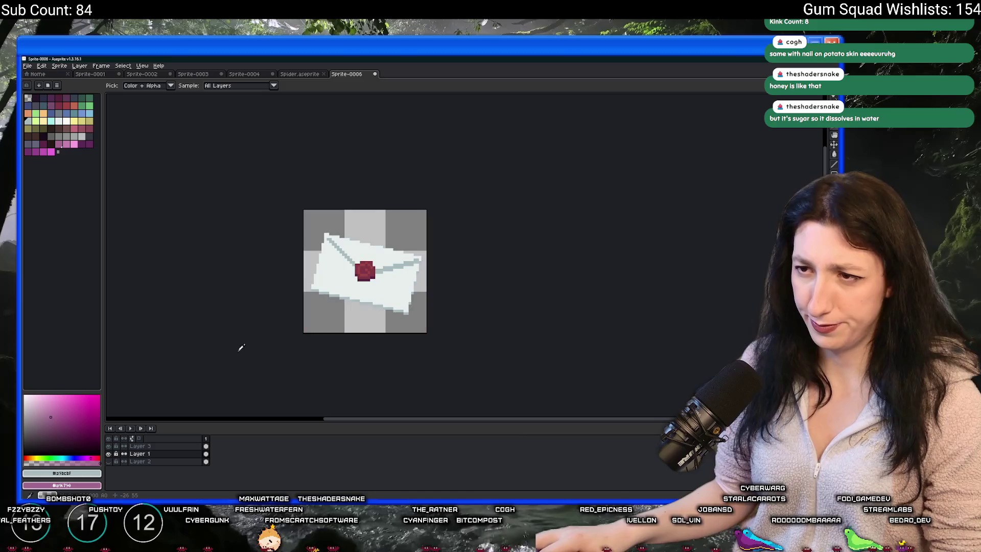
{"action": "scroll", "coordinate": [276, 307], "scroll_direction": "up", "scroll_amount": 2}
{"action": "left_click_drag", "start_coordinate": [296, 302], "coordinate": [251, 334]}
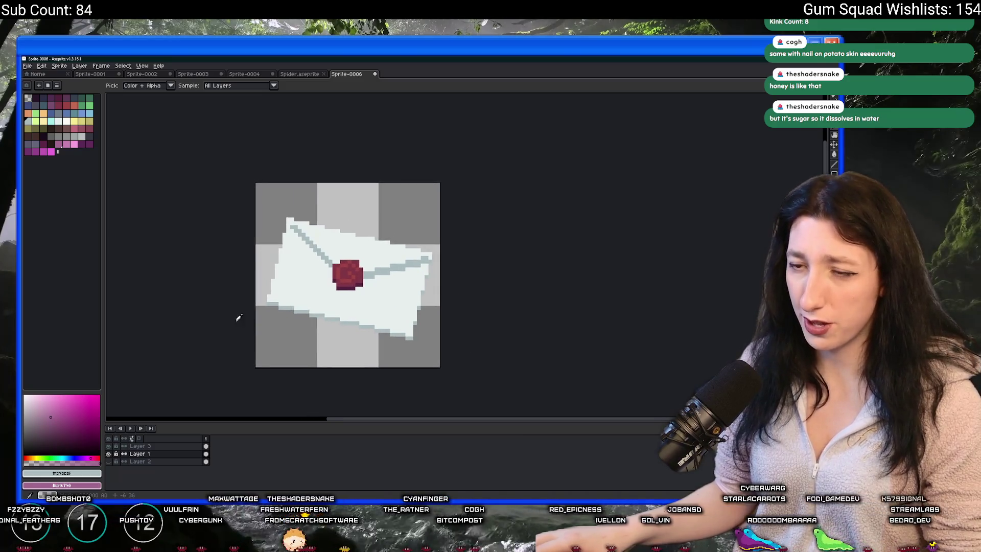
{"action": "scroll", "coordinate": [307, 205], "scroll_direction": "right", "scroll_amount": 2}
{"action": "key", "text": "m"}
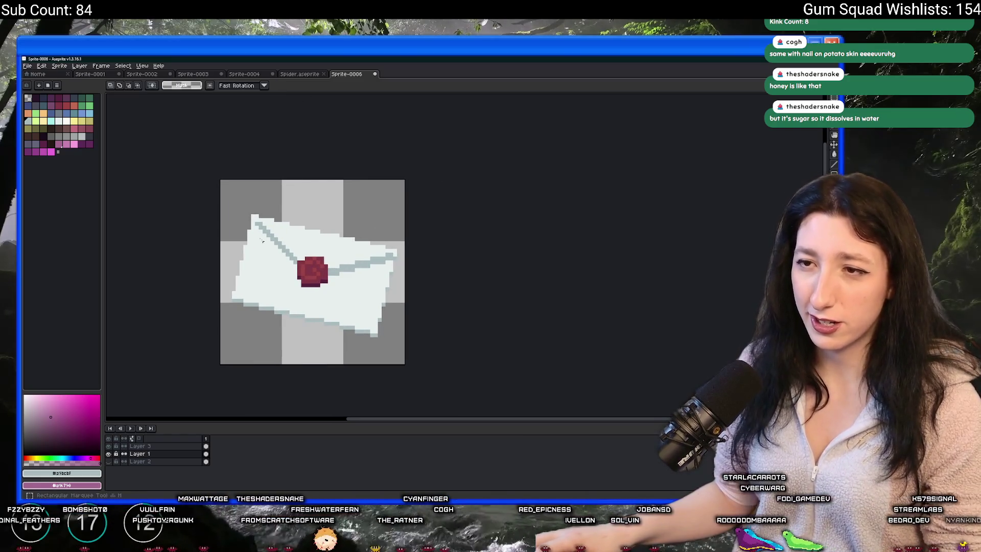
{"action": "key", "text": "ctrl+a"}
- Export the sprite as Envelope.png into Desktop > UnknownSpaces > Art
{"action": "key", "text": "ctrl+shift+e"}
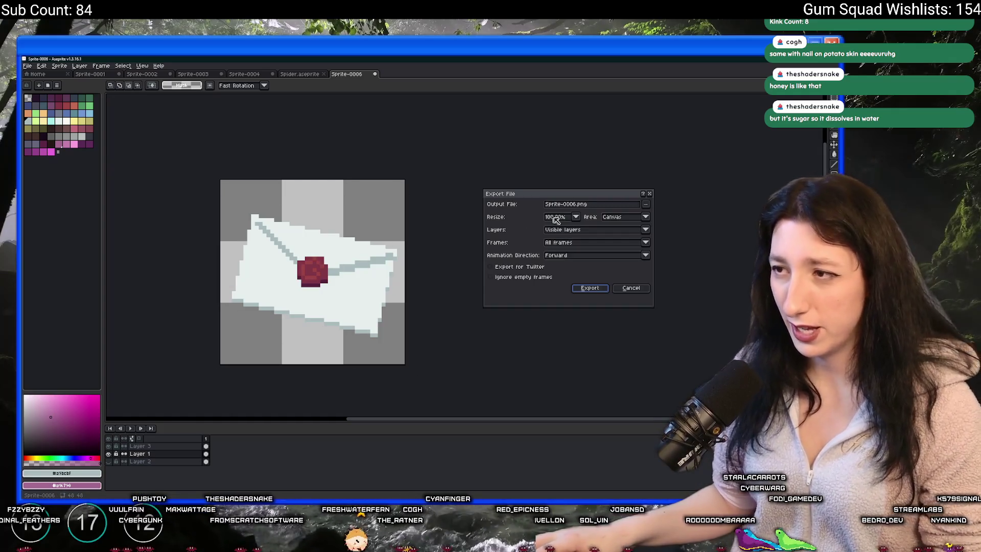
{"action": "left_click", "coordinate": [646, 204]}
{"action": "left_click", "coordinate": [607, 215]}
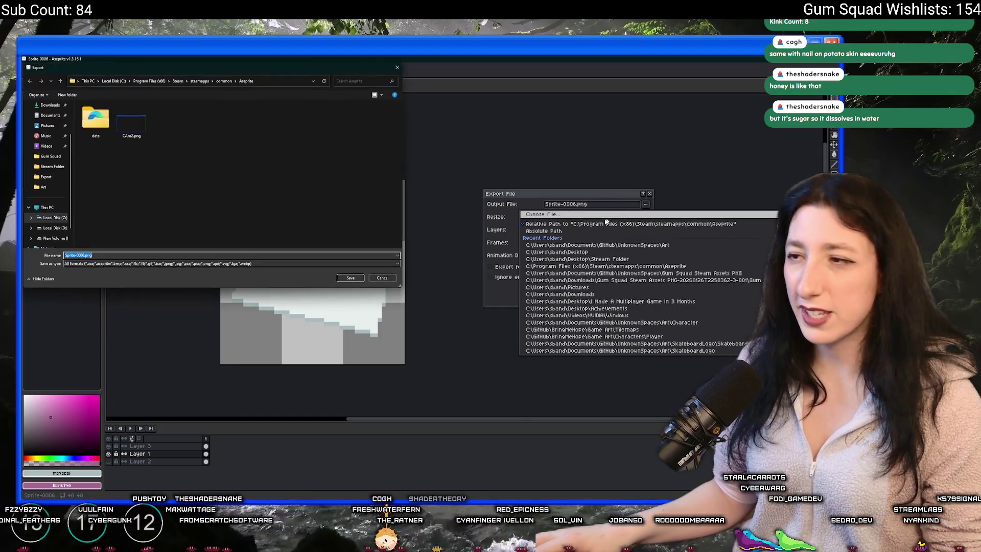
{"action": "scroll", "coordinate": [48, 136], "scroll_direction": "up", "scroll_amount": 2}
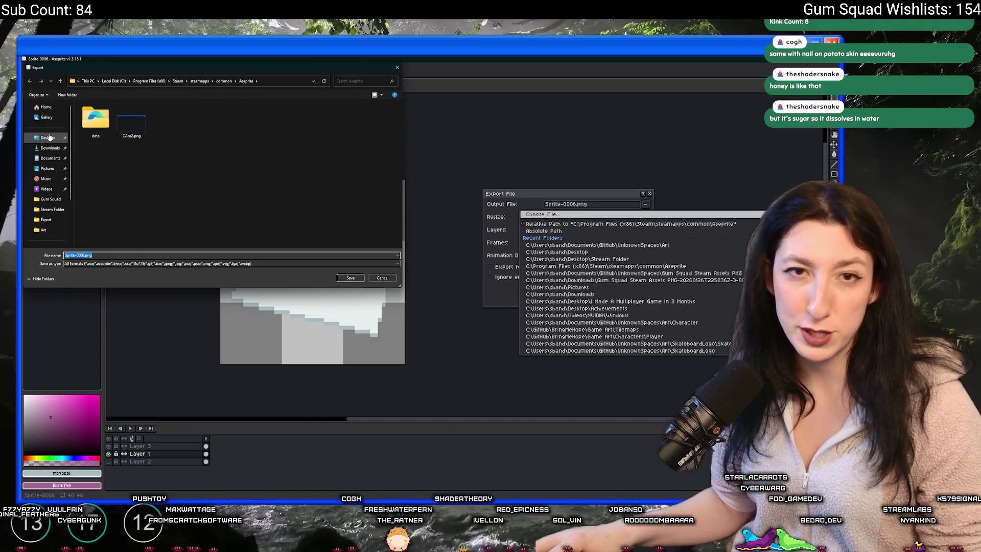
{"action": "left_click", "coordinate": [48, 137]}
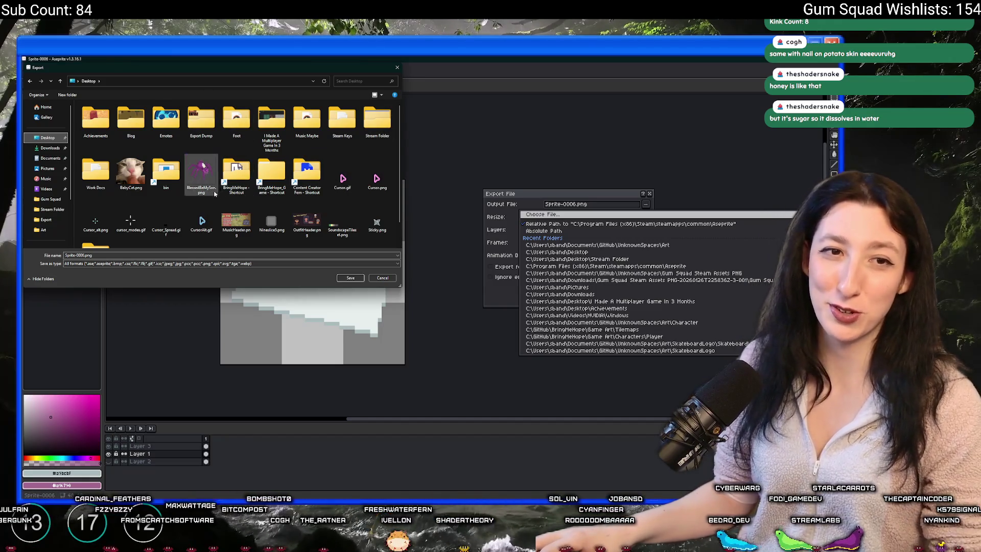
{"action": "scroll", "coordinate": [224, 184], "scroll_direction": "down", "scroll_amount": 1}
{"action": "double_click", "coordinate": [103, 230]}
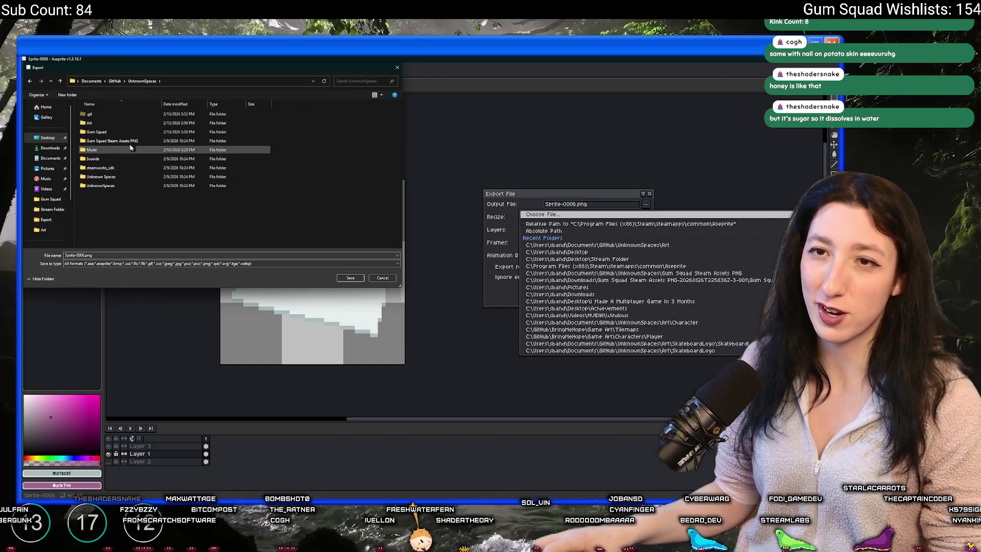
{"action": "double_click", "coordinate": [113, 123]}
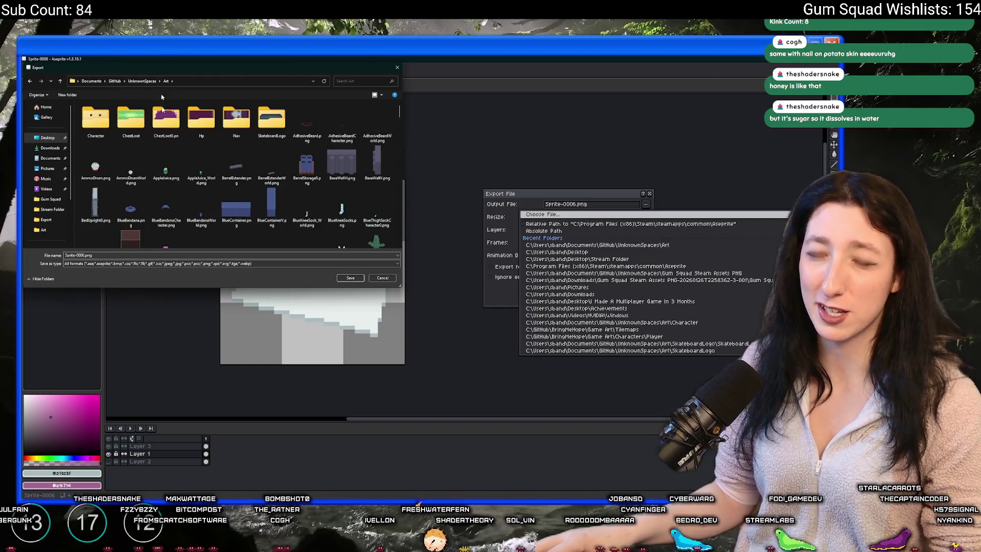
{"action": "left_click", "coordinate": [84, 255]}
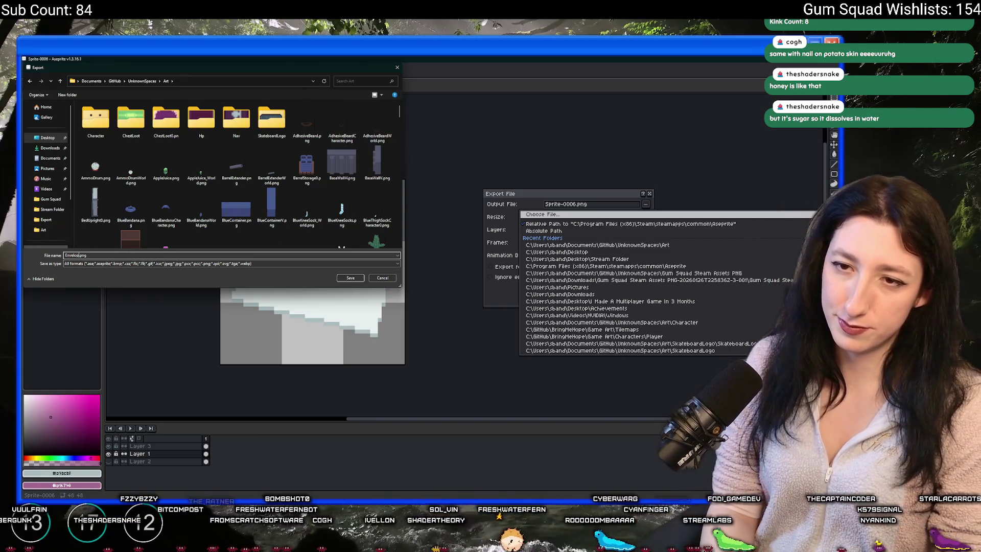
{"action": "key", "text": "Return"}
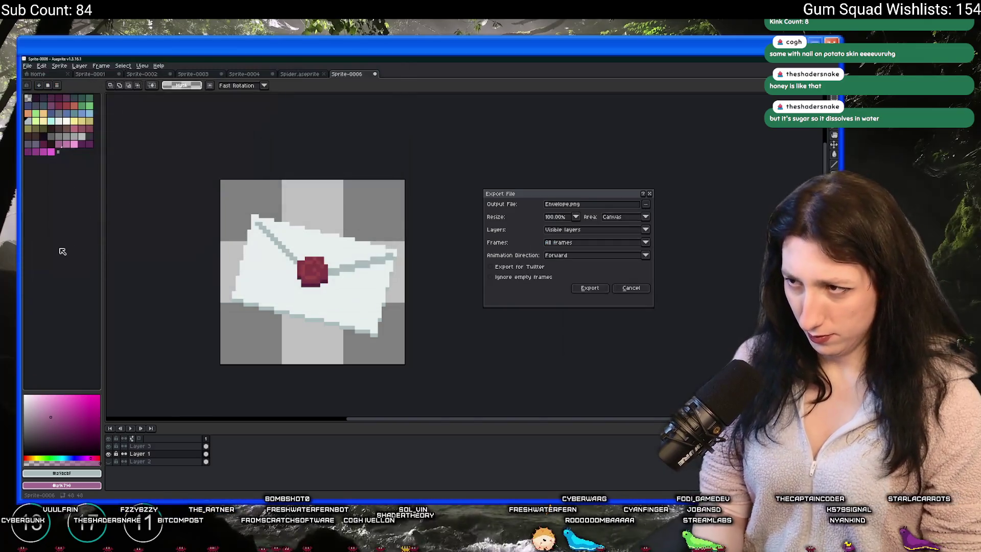
{"action": "key", "text": "Return"}
{"action": "key", "text": "alt+Tab"}
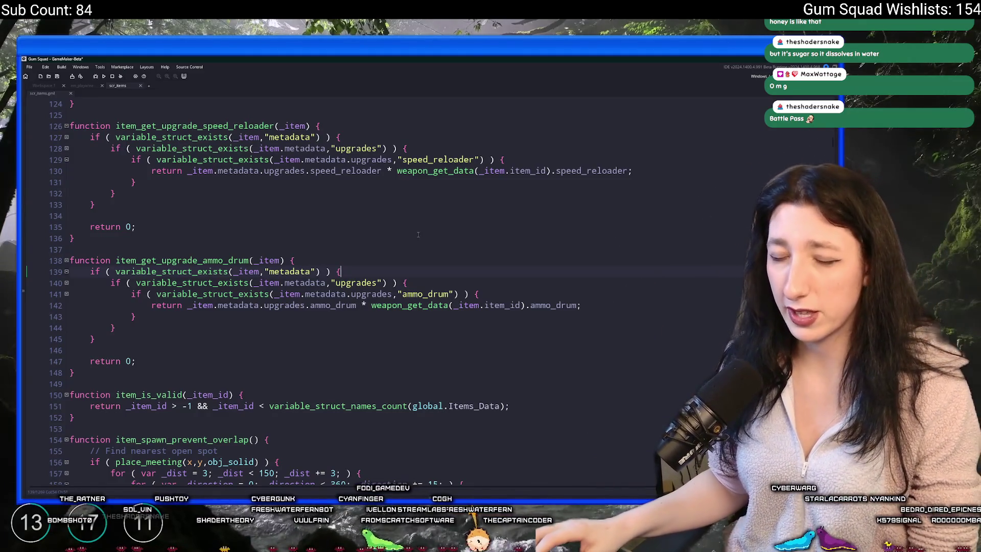
- Cycle through the rm_playarea and workspace tabs back to the scr_items script
{"action": "left_click", "coordinate": [88, 86]}
{"action": "left_click", "coordinate": [137, 88]}
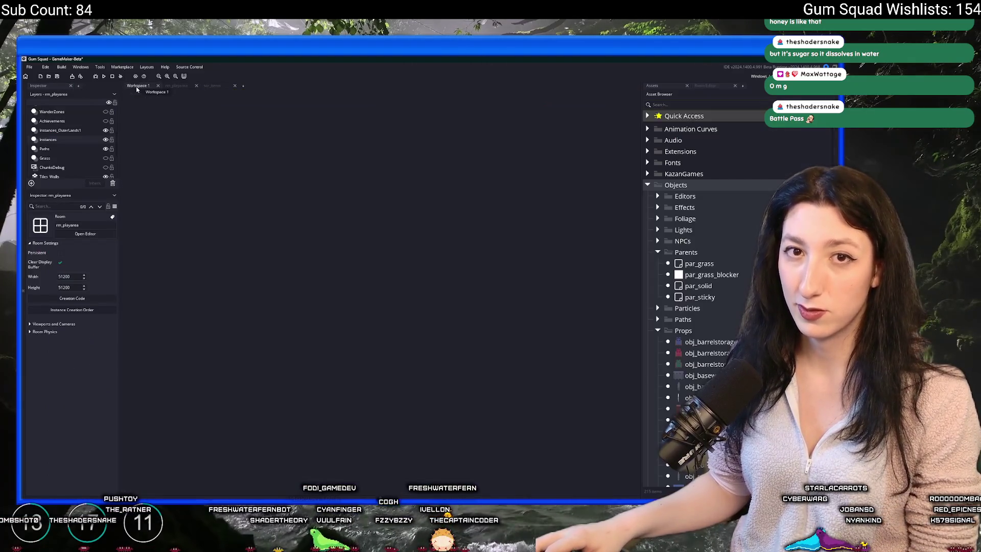
{"action": "left_click", "coordinate": [176, 86]}
{"action": "left_click", "coordinate": [213, 86]}
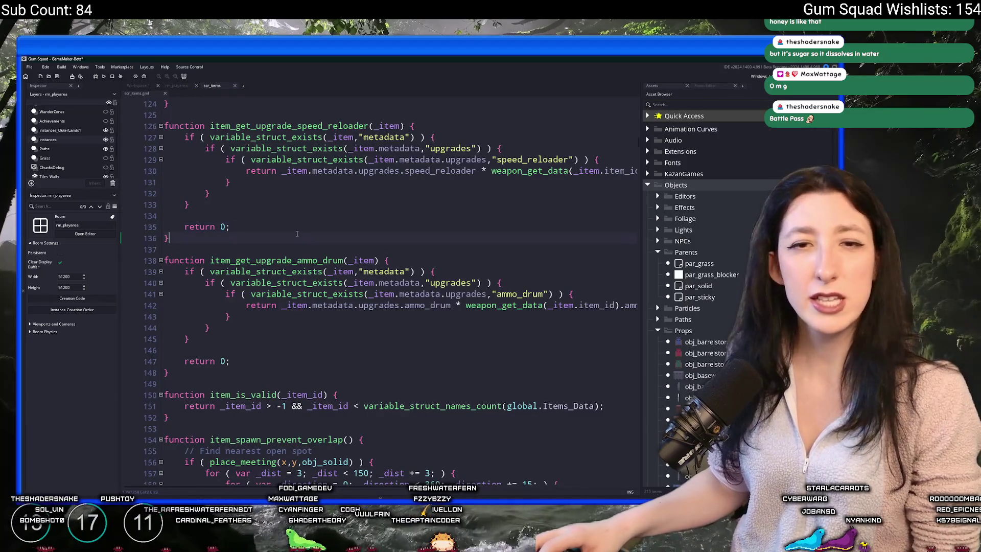
{"action": "scroll", "coordinate": [297, 233], "scroll_direction": "down", "scroll_amount": 2}
{"action": "scroll", "coordinate": [290, 264], "scroll_direction": "down", "scroll_amount": 11}
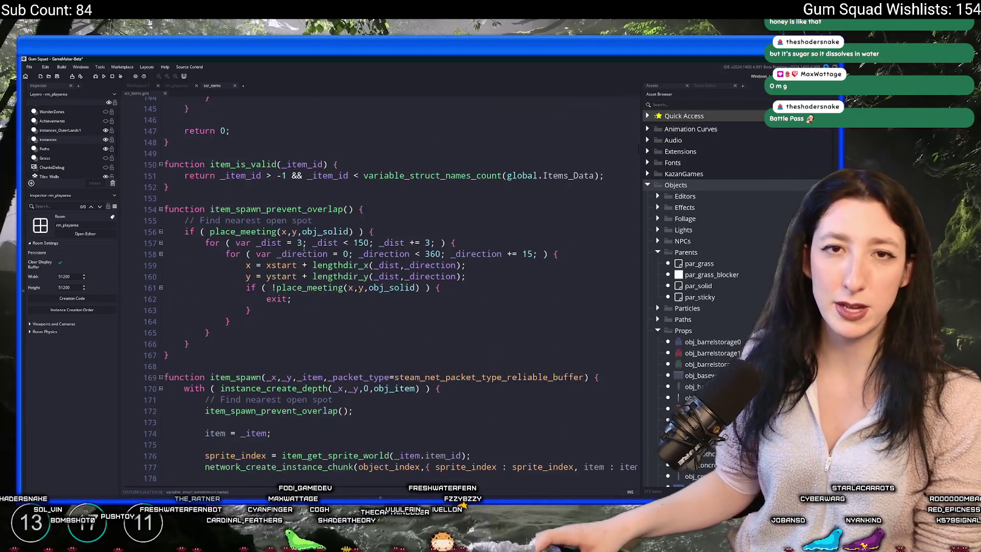
{"action": "scroll", "coordinate": [295, 260], "scroll_direction": "down", "scroll_amount": 15}
- Duplicate the WeaponRepairKit enum line, rename it ThankYouLetter, and save the script
{"action": "key", "text": "ctrl+f"}
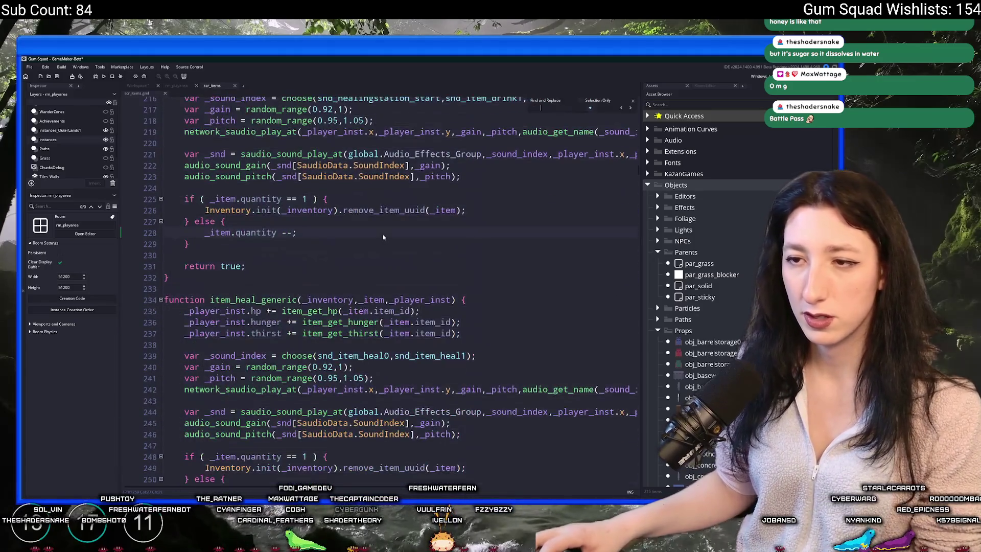
{"action": "type", "text": "itemIds"}
{"action": "scroll", "coordinate": [383, 237], "scroll_direction": "down", "scroll_amount": 12}
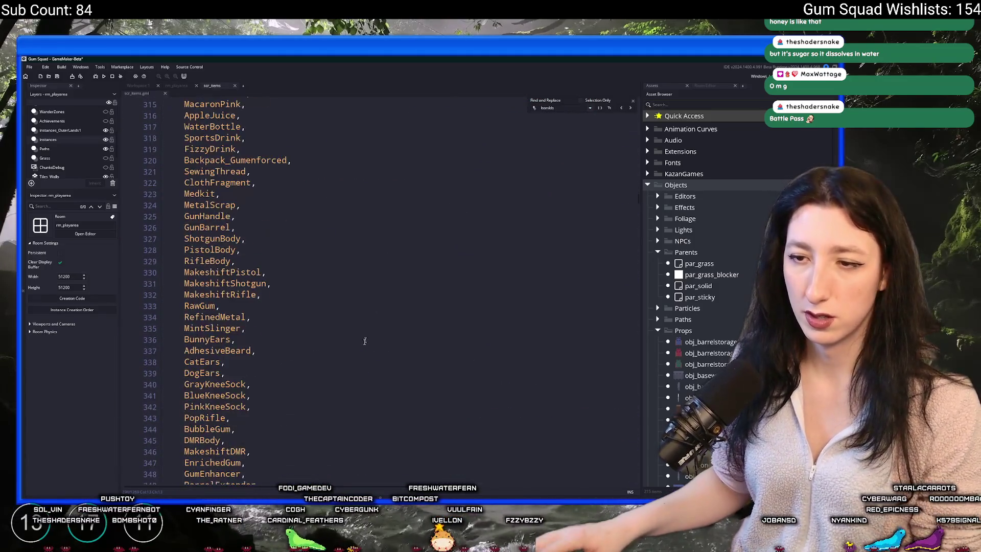
{"action": "left_click", "coordinate": [301, 304]}
{"action": "key", "text": "ctrl+d"}
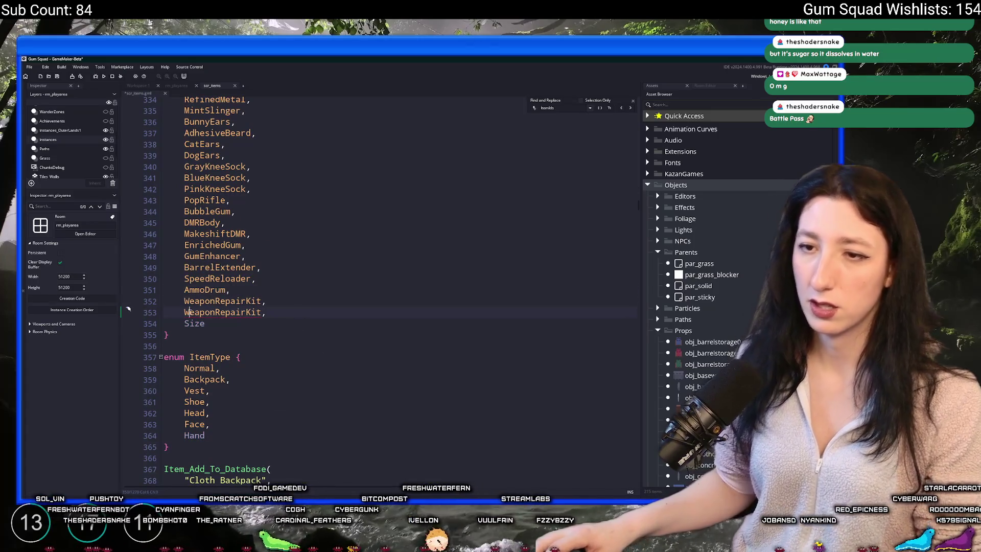
{"action": "double_click", "coordinate": [185, 312]}
{"action": "type", "text": "ThankYouLetter,"}
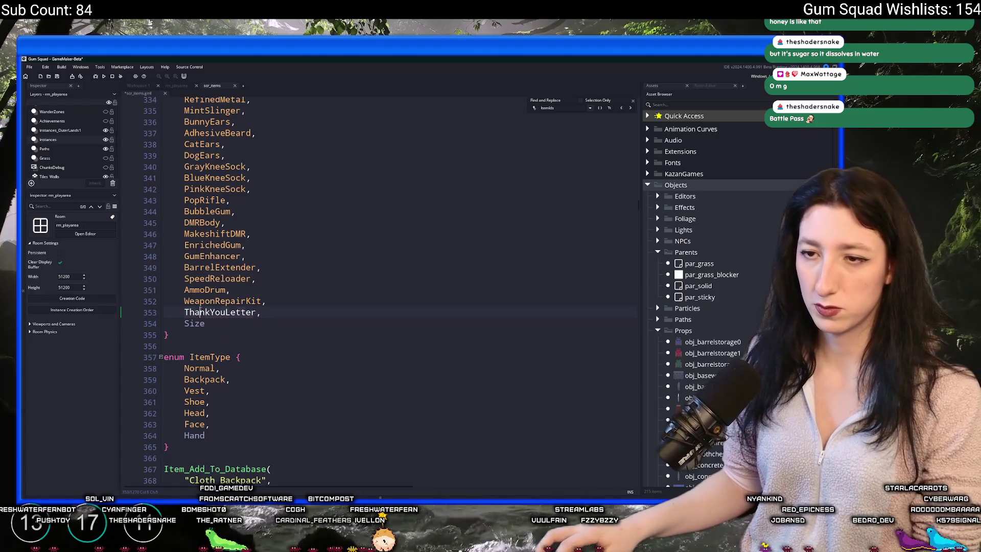
{"action": "key", "text": "ctrl+s"}
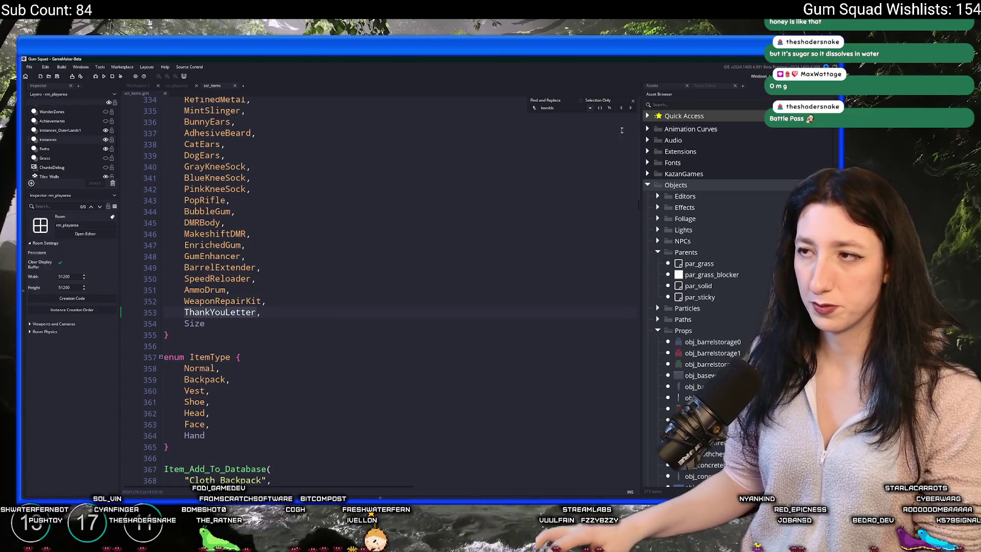
- Duplicate the Weapon Repair Kit definition with ItemIds.ThankYouLetter and name 'Thank You Letter'
{"action": "left_click", "coordinate": [633, 101]}
{"action": "left_click_drag", "start_coordinate": [638, 207], "coordinate": [638, 477]}
{"action": "left_click_drag", "start_coordinate": [247, 417], "coordinate": [243, 296]}
{"action": "key", "text": "ctrl+d"}
{"action": "scroll", "coordinate": [243, 345], "scroll_direction": "down", "scroll_amount": 2}
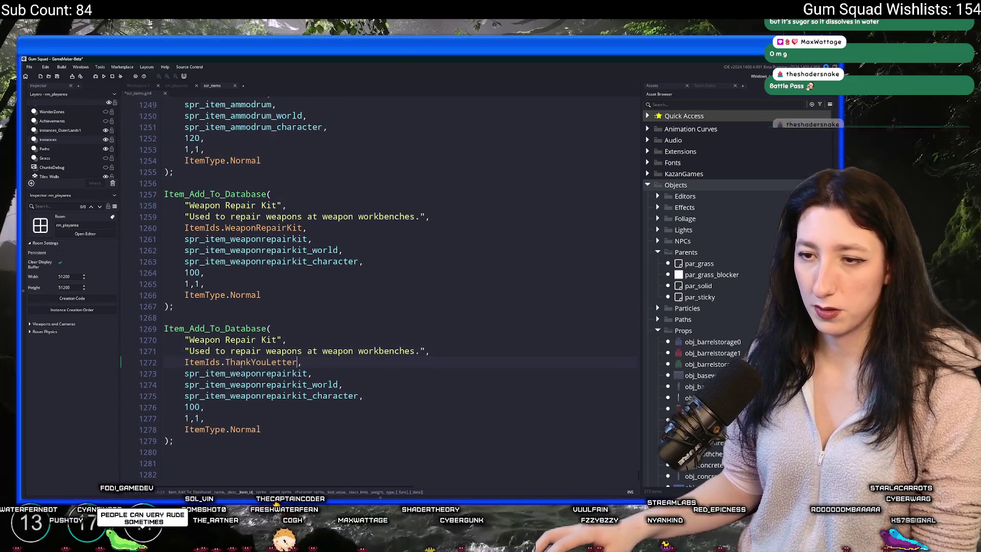
{"action": "double_click", "coordinate": [241, 360]}
{"action": "key", "text": "ctrl+v"}
{"action": "left_click", "coordinate": [278, 321]}
{"action": "left_click_drag", "start_coordinate": [278, 322], "coordinate": [189, 322]}
{"action": "type", "text": "ThankYouLetter"}
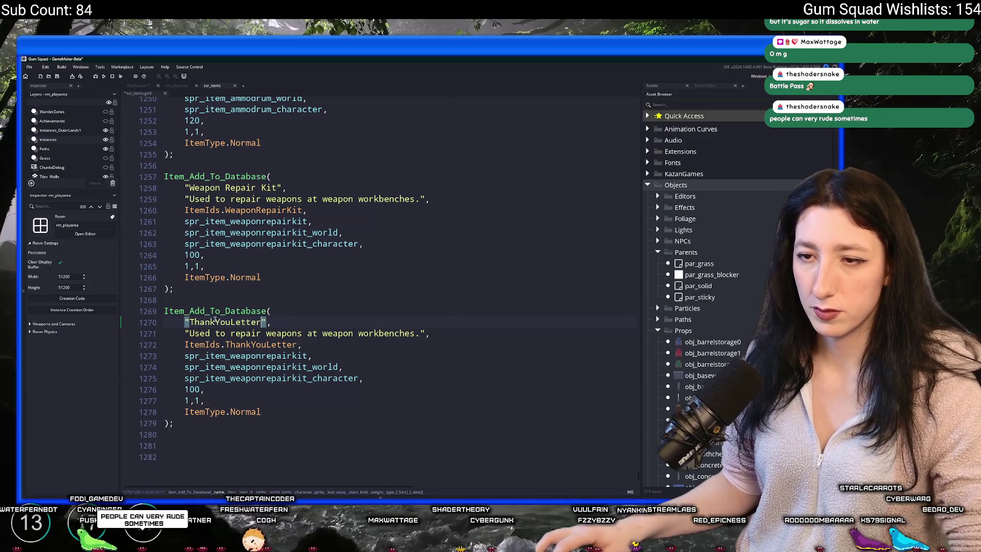
{"action": "key", "text": "Left"}
{"action": "key", "text": "Left"}
{"action": "key", "text": "Left"}
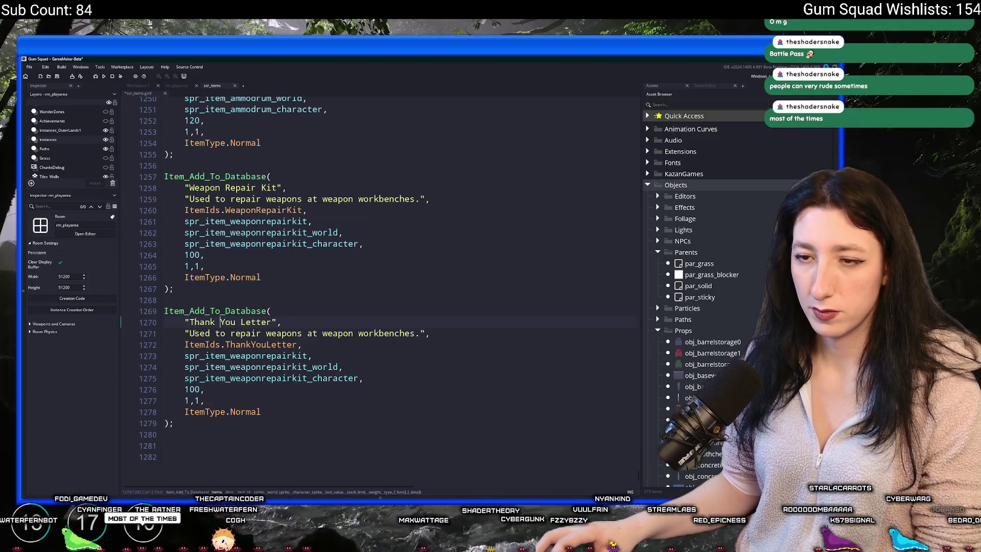
- Replace the description with 'Thank you for signing up early. You truly are a part of the…'
{"action": "left_click_drag", "start_coordinate": [185, 334], "coordinate": [422, 339]}
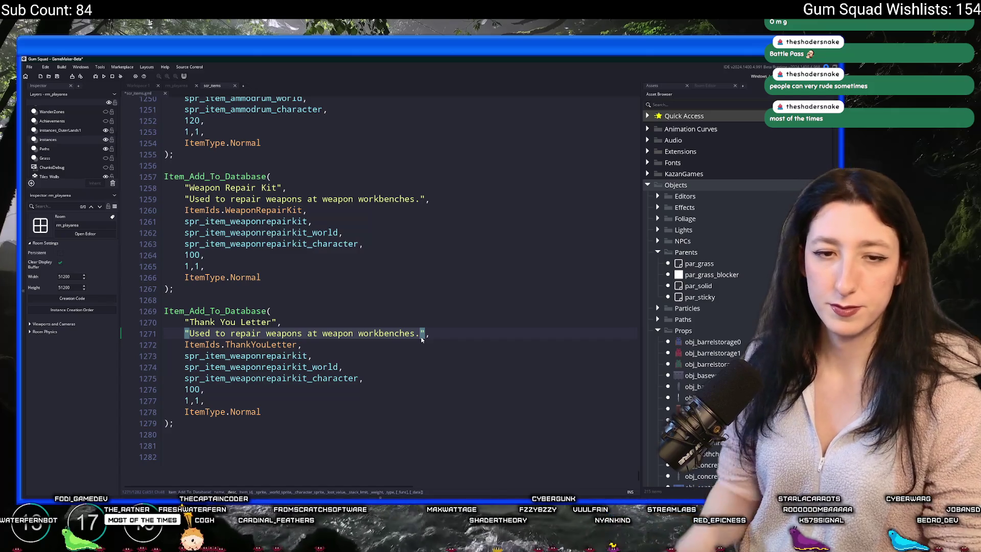
{"action": "key", "text": "BackSpace"}
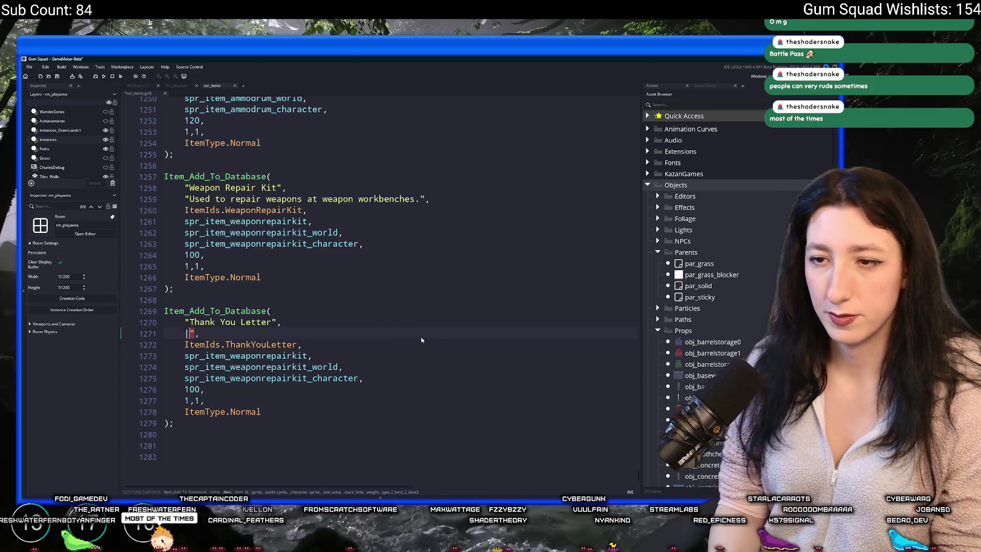
{"action": "type", "text": "Thank you for "}
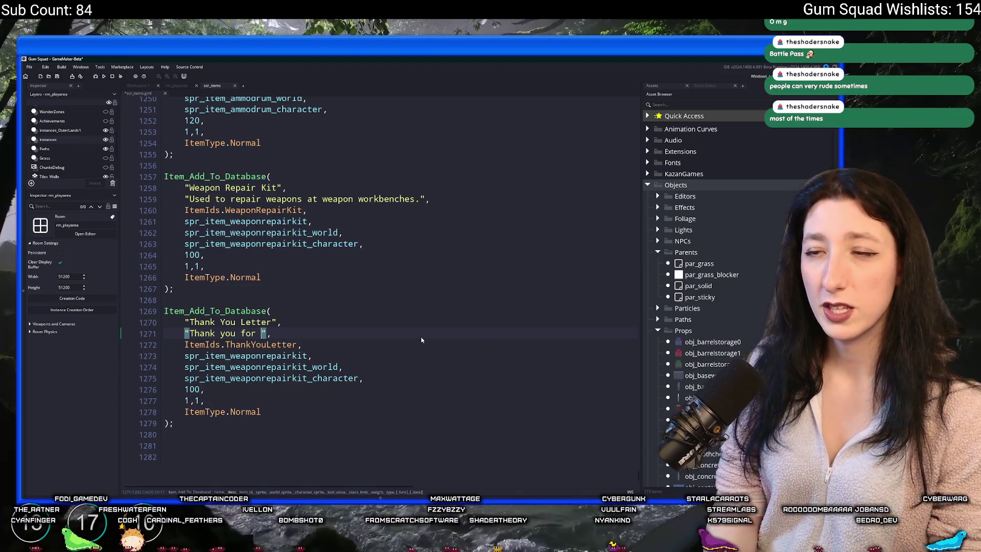
{"action": "type", "text": "signing up ea"}
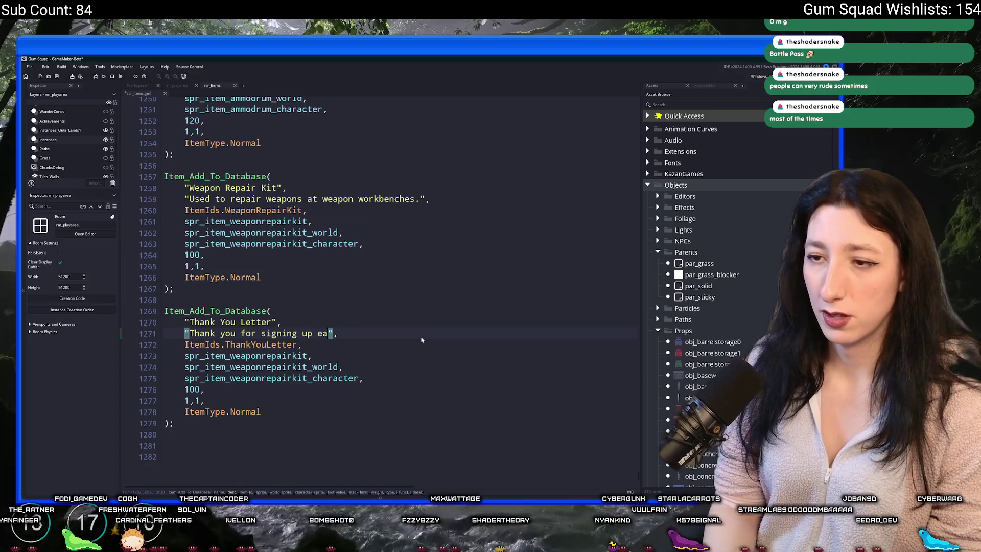
{"action": "type", "text": "rly"}
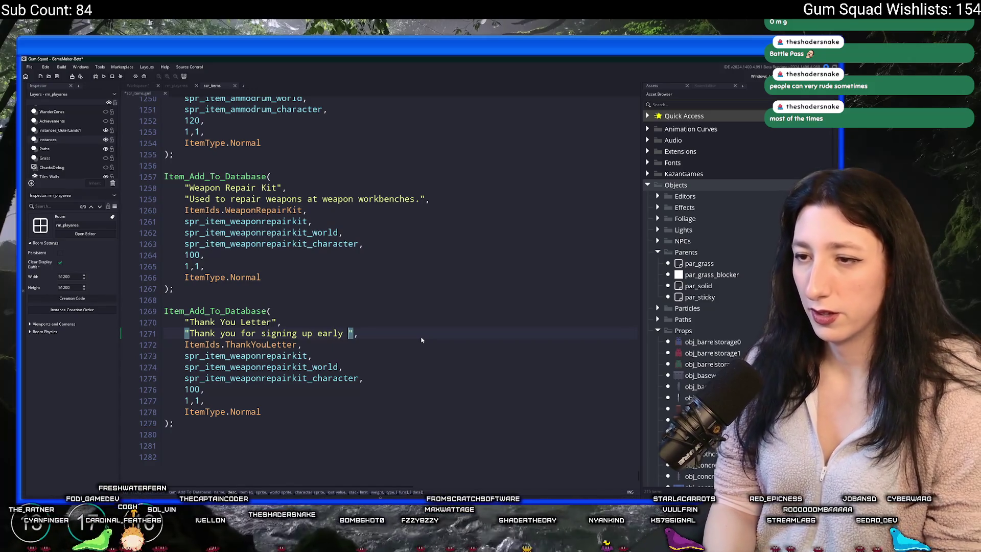
{"action": "key", "text": "BackSpace"}
{"action": "type", "text": ". You trulykd"}
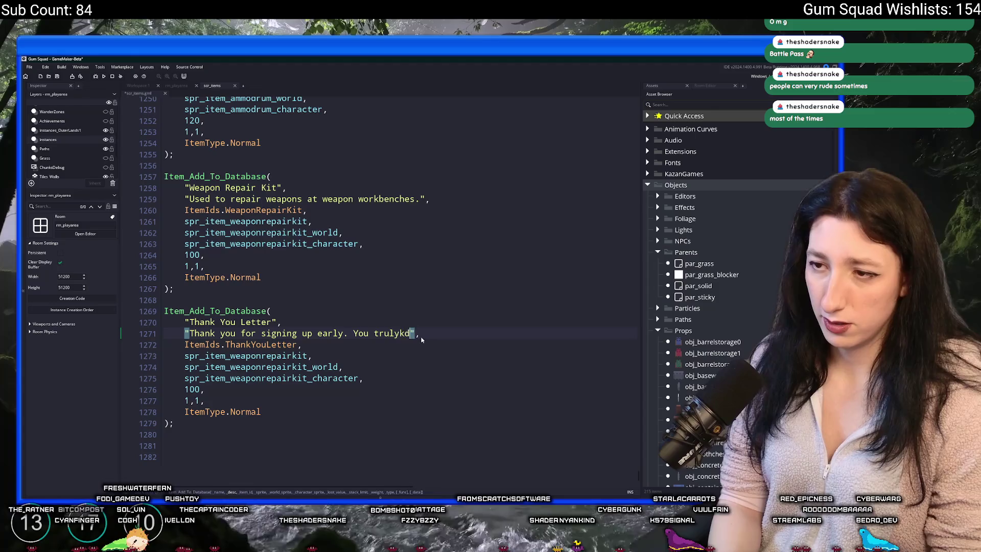
{"action": "key", "text": "BackSpace"}
{"action": "key", "text": "BackSpace"}
{"action": "key", "text": "Return"}
{"action": "key", "text": "BackSpace"}
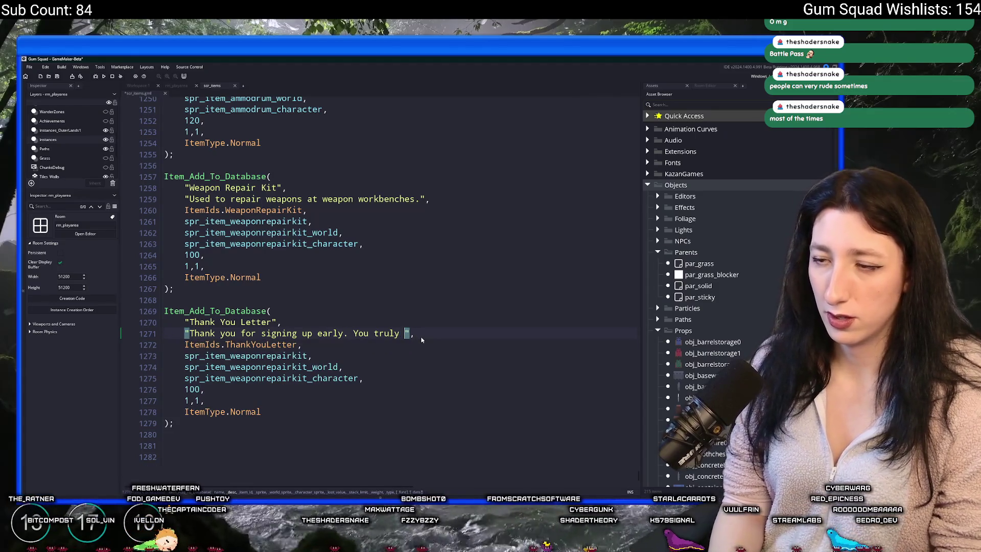
{"action": "type", "text": "Are"}
{"action": "key", "text": "BackSpace"}
{"action": "key", "text": "BackSpace"}
{"action": "key", "text": "BackSpace"}
{"action": "type", "text": "are a "}
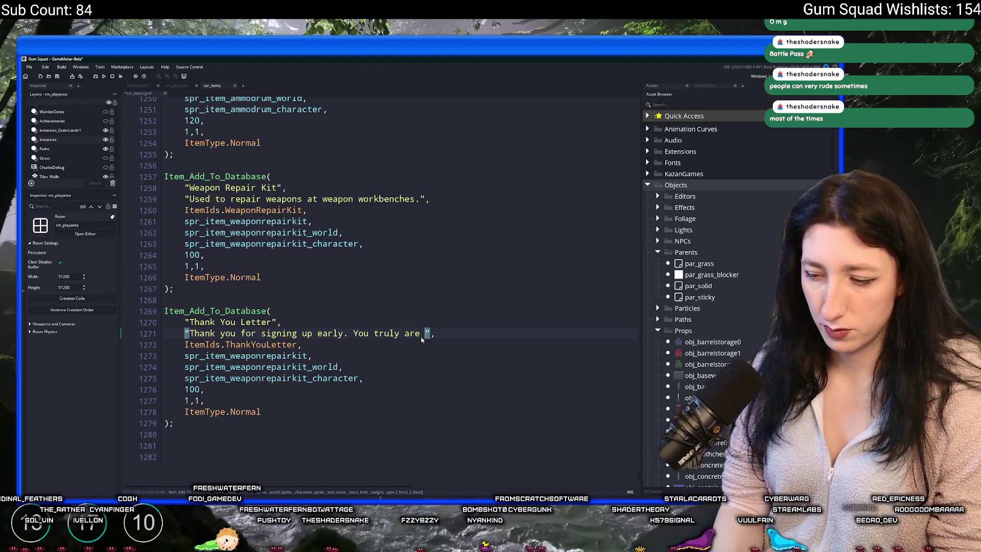
{"action": "type", "text": "part of the="}
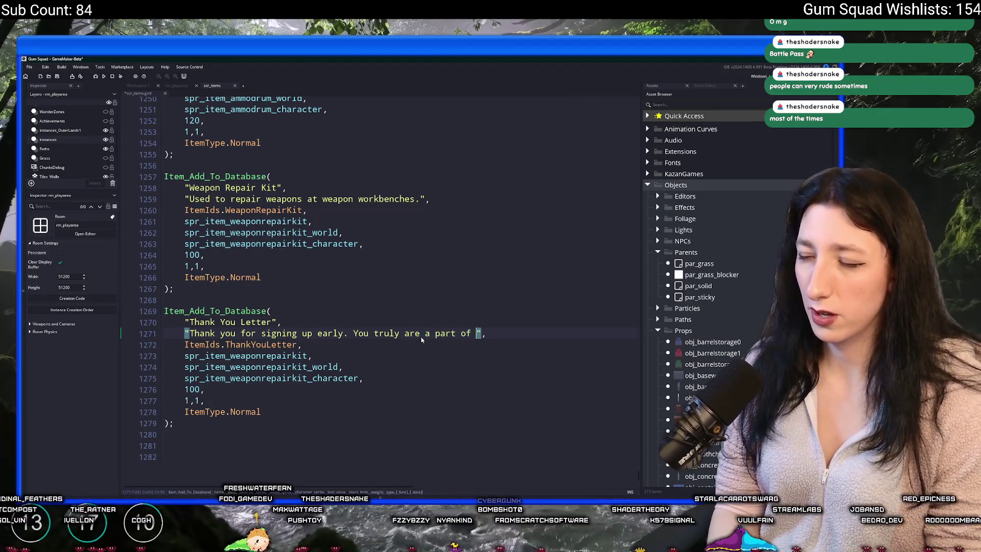
{"action": "key", "text": "BackSpace"}
{"action": "key", "text": "BackSpace"}
{"action": "type", "text": "gum squad"}
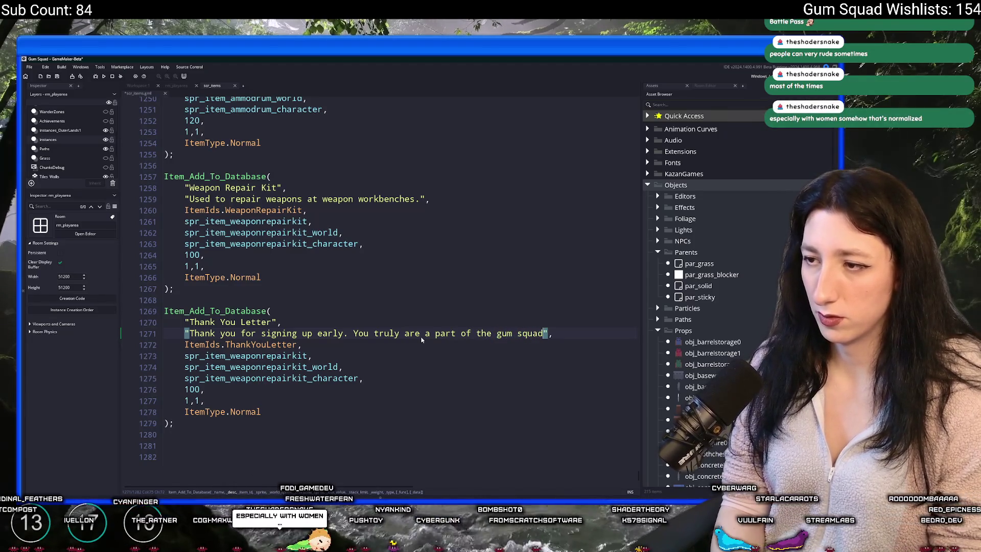
{"action": "type", "text": "...k"}
{"action": "type", "text": " in my heart."}
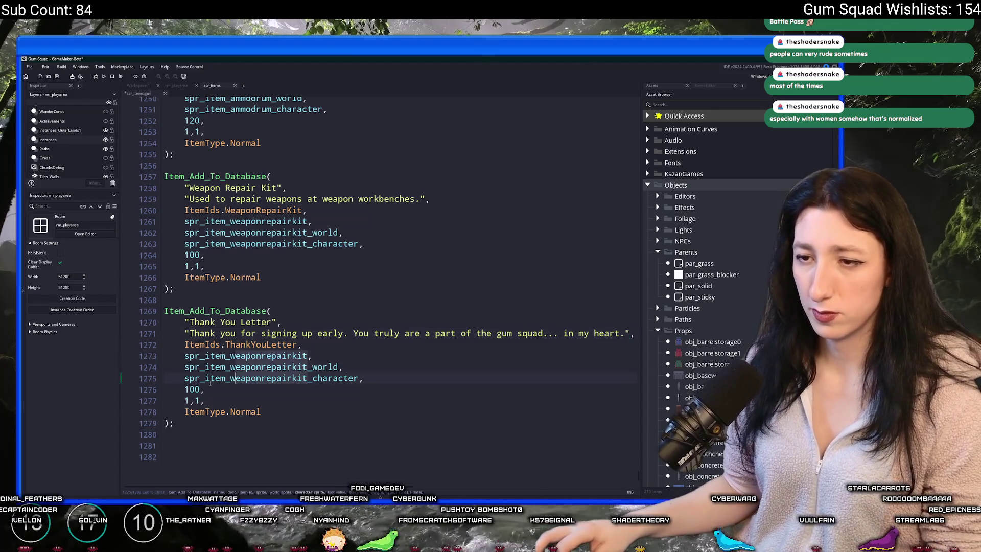
- Change weaponrepairkit to thankyouletter in the three spr_item sprite names
{"action": "left_click", "coordinate": [230, 379]}
{"action": "key", "text": "BackSpace"}
{"action": "type", "text": "thankyouletter"}
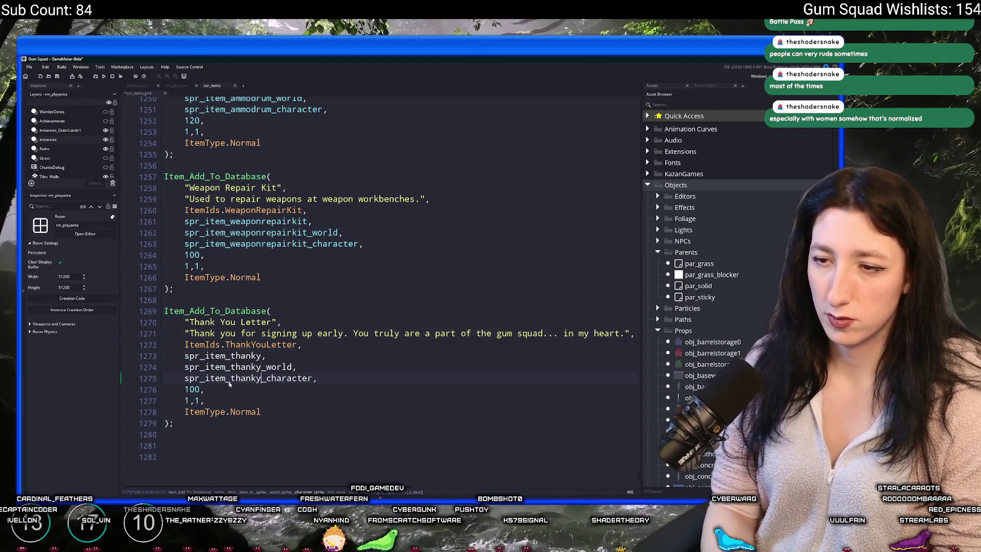
{"action": "double_click", "coordinate": [266, 355]}
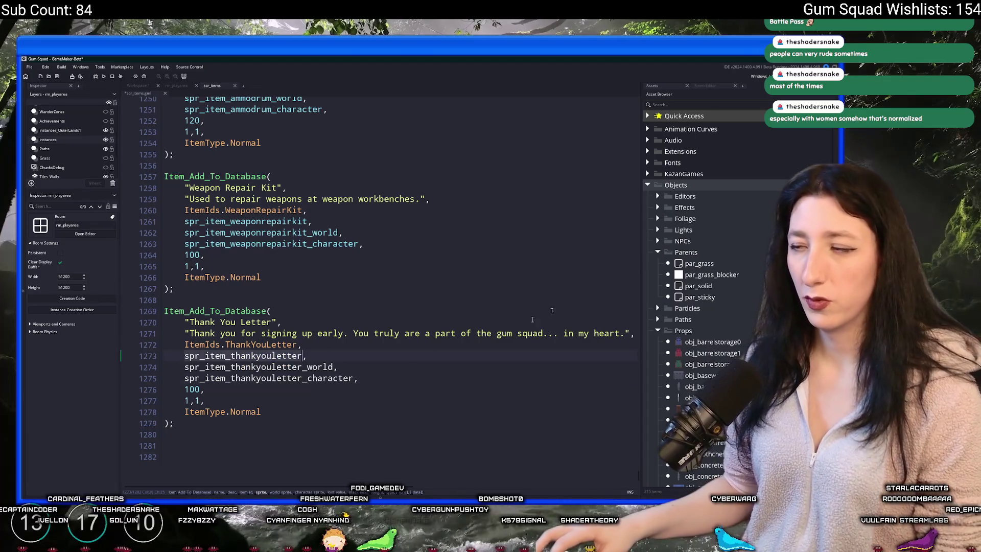
- Collapse the Enemy and Props sprite folders and expand the Items folder
{"action": "scroll", "coordinate": [835, 148], "scroll_direction": "down", "scroll_amount": 15}
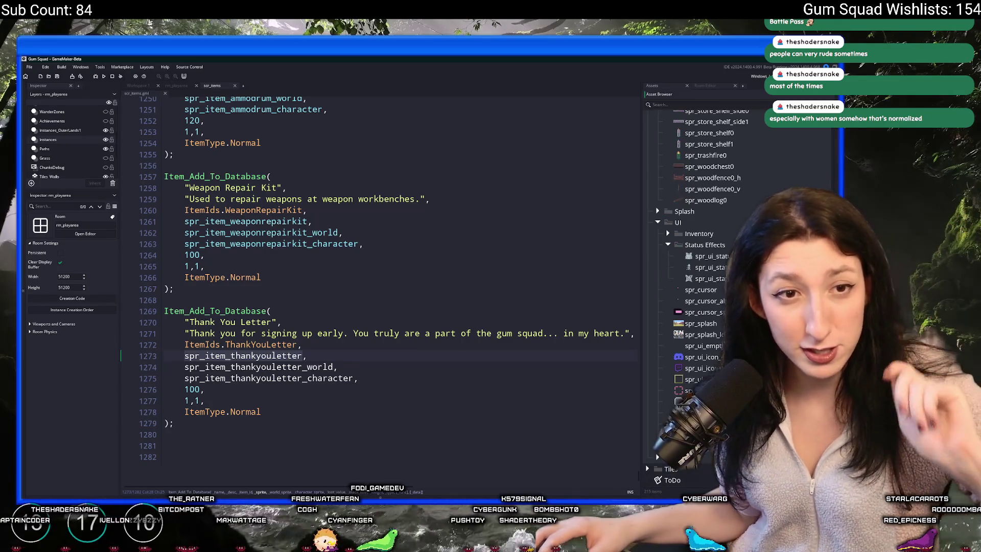
{"action": "scroll", "coordinate": [710, 230], "scroll_direction": "up", "scroll_amount": 5}
{"action": "scroll", "coordinate": [710, 230], "scroll_direction": "up", "scroll_amount": 10}
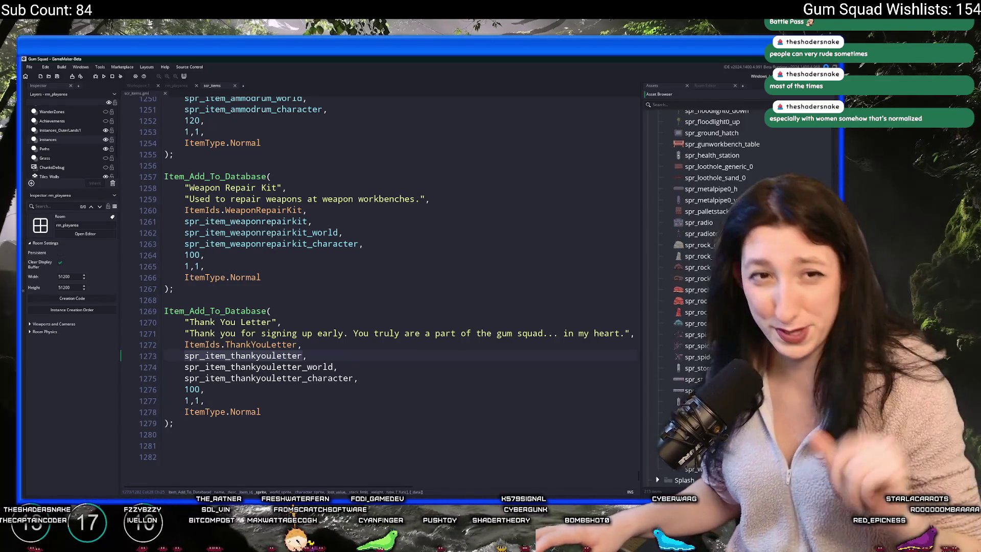
{"action": "scroll", "coordinate": [683, 263], "scroll_direction": "up", "scroll_amount": 10}
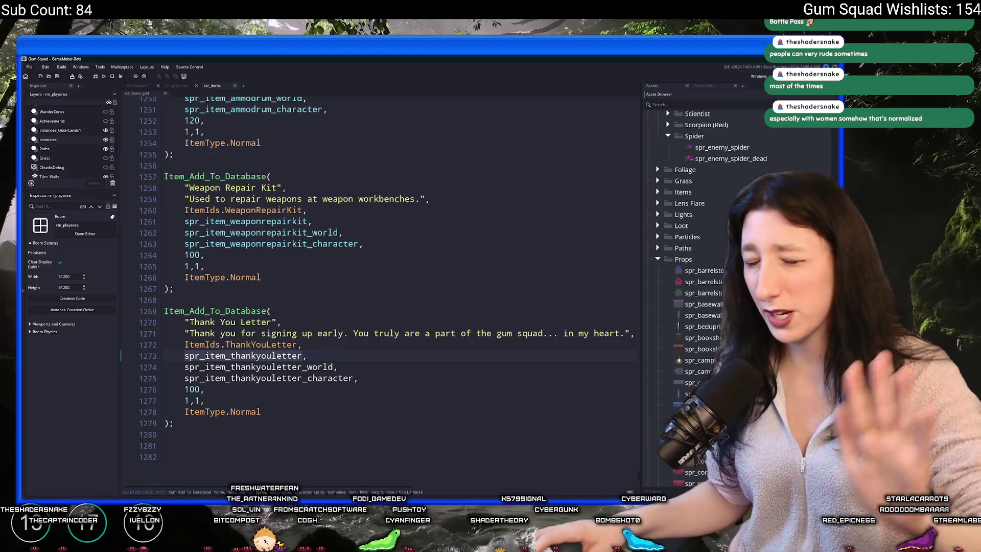
{"action": "scroll", "coordinate": [682, 261], "scroll_direction": "up", "scroll_amount": 2}
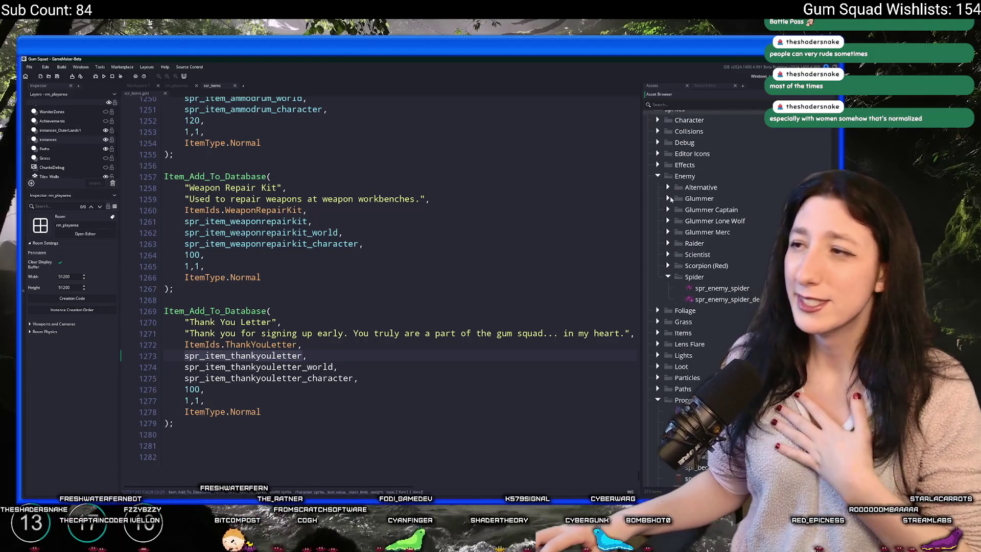
{"action": "left_click", "coordinate": [659, 176]}
{"action": "left_click", "coordinate": [658, 276]}
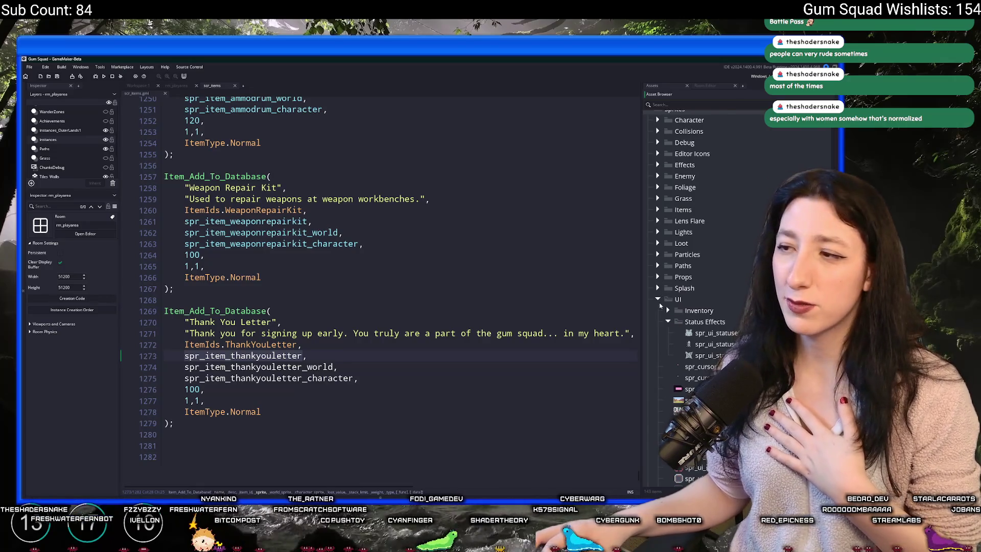
{"action": "scroll", "coordinate": [658, 277], "scroll_direction": "up", "scroll_amount": 5}
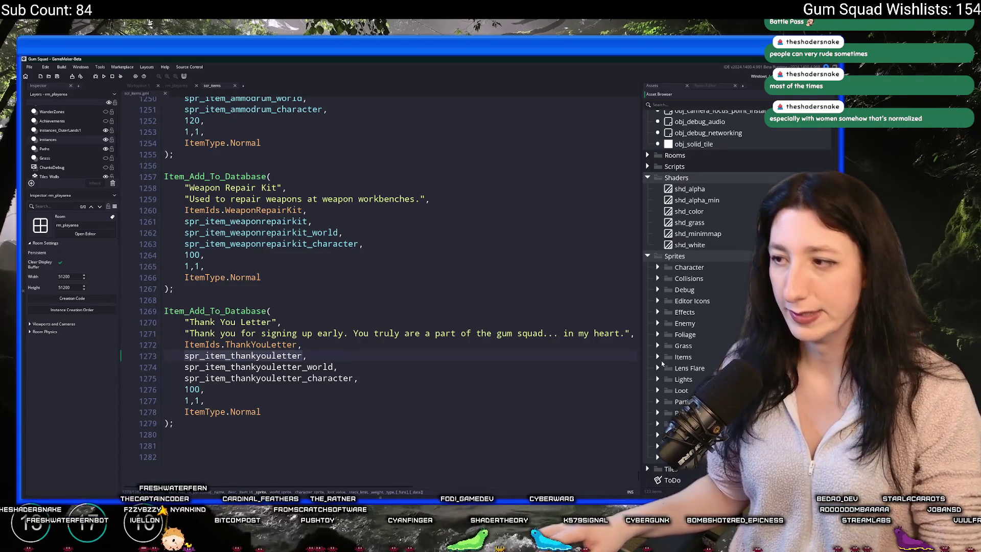
{"action": "left_click", "coordinate": [658, 357]}
{"action": "scroll", "coordinate": [685, 383], "scroll_direction": "down", "scroll_amount": 2}
{"action": "scroll", "coordinate": [685, 384], "scroll_direction": "down", "scroll_amount": 15}
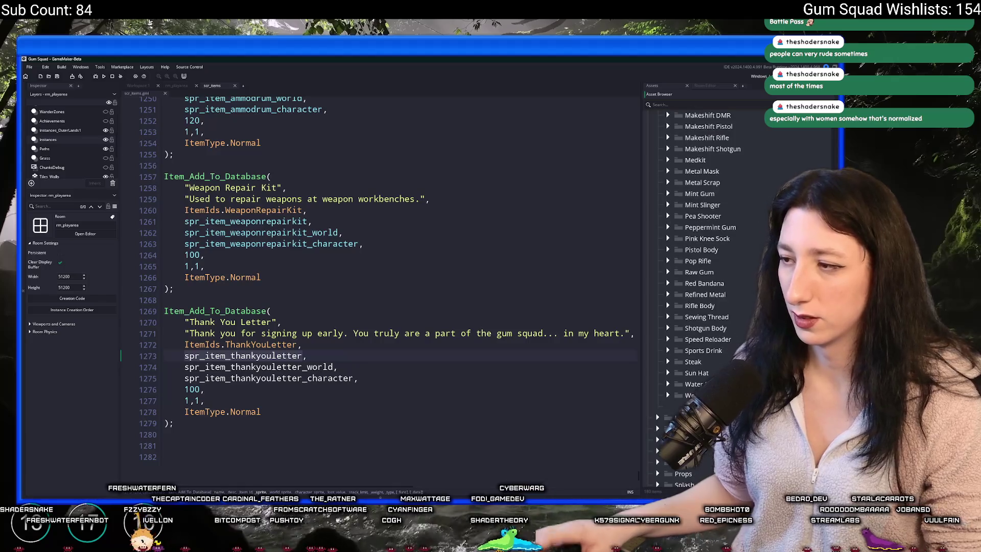
{"action": "scroll", "coordinate": [673, 387], "scroll_direction": "up", "scroll_amount": 15}
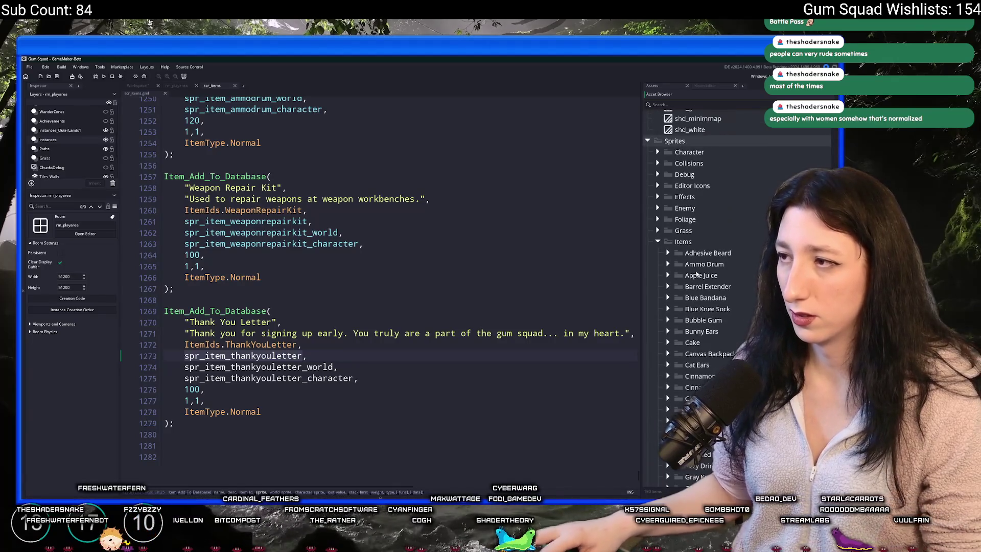
- Create a Thank You Letter group in Items and move a water bottle sprite into it
{"action": "right_click", "coordinate": [693, 246]}
{"action": "left_click", "coordinate": [706, 304]}
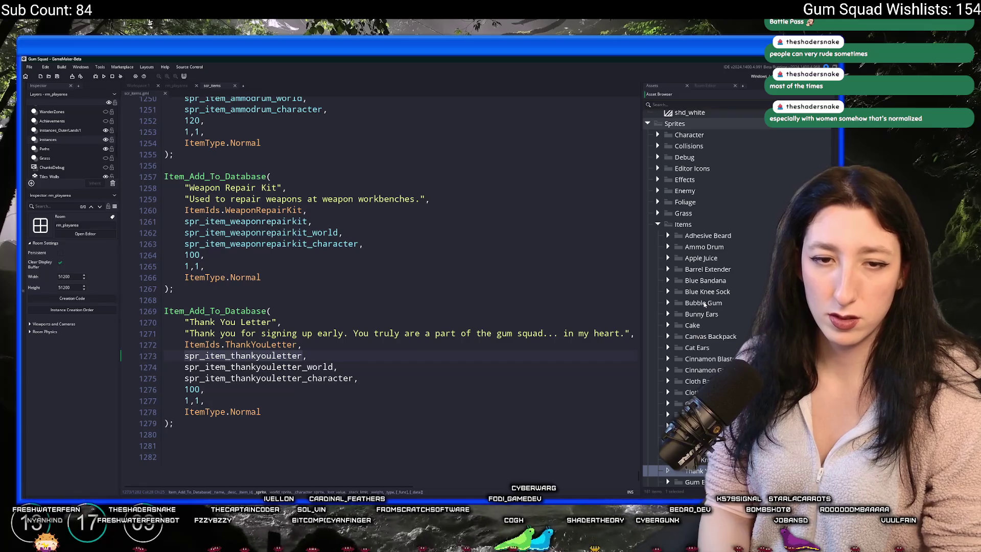
{"action": "scroll", "coordinate": [705, 304], "scroll_direction": "down", "scroll_amount": 5}
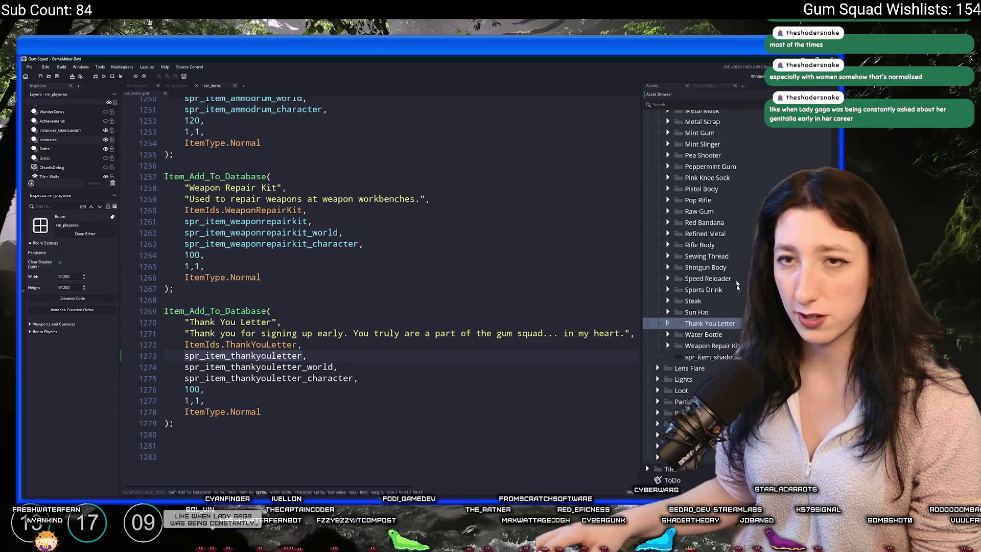
{"action": "left_click", "coordinate": [685, 335]}
{"action": "left_click", "coordinate": [668, 334]}
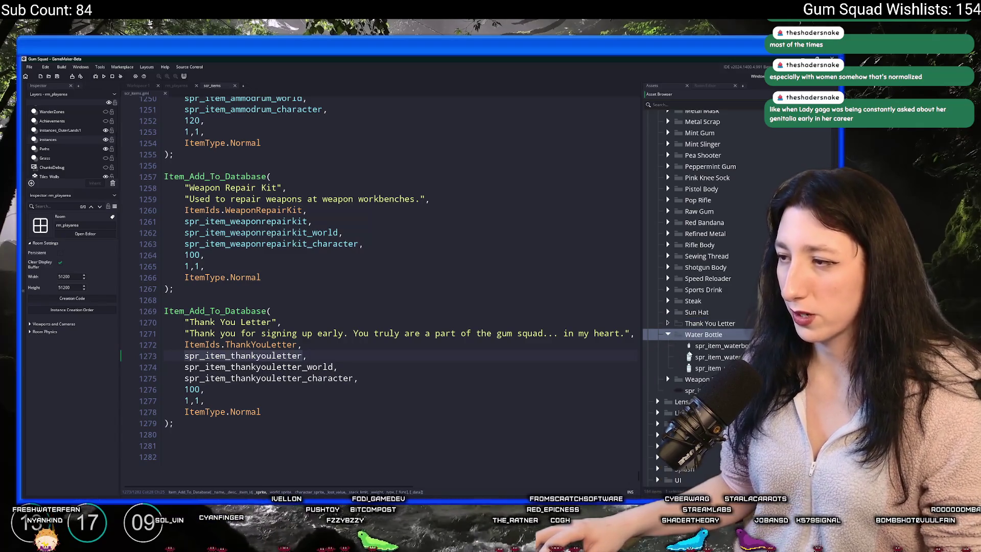
{"action": "left_click", "coordinate": [711, 357]}
{"action": "left_click_drag", "start_coordinate": [693, 330], "coordinate": [694, 324]}
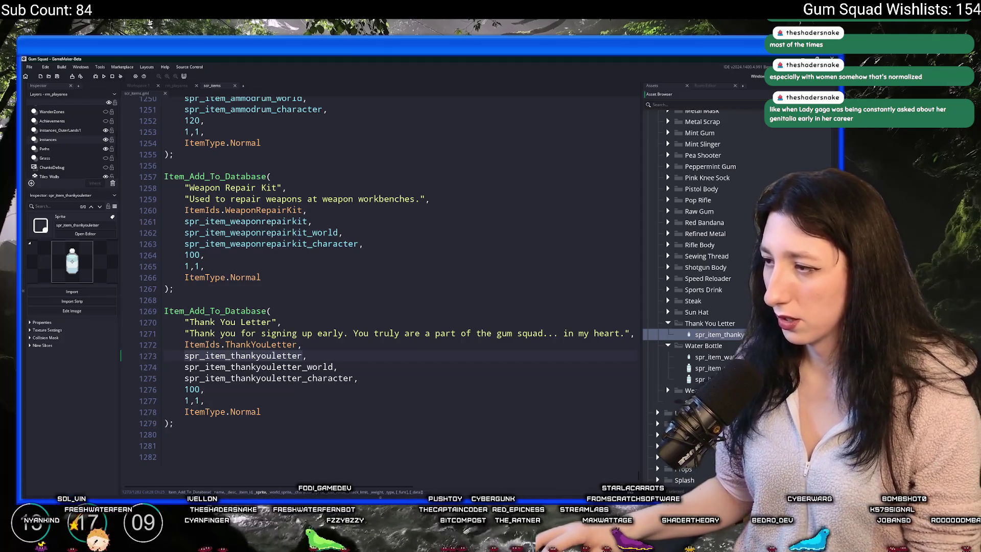
- Open spr_item_thankyouletter, browse its image import to UnknownSpaces, then reopen Aseprite's envelope export settings
{"action": "double_click", "coordinate": [720, 334]}
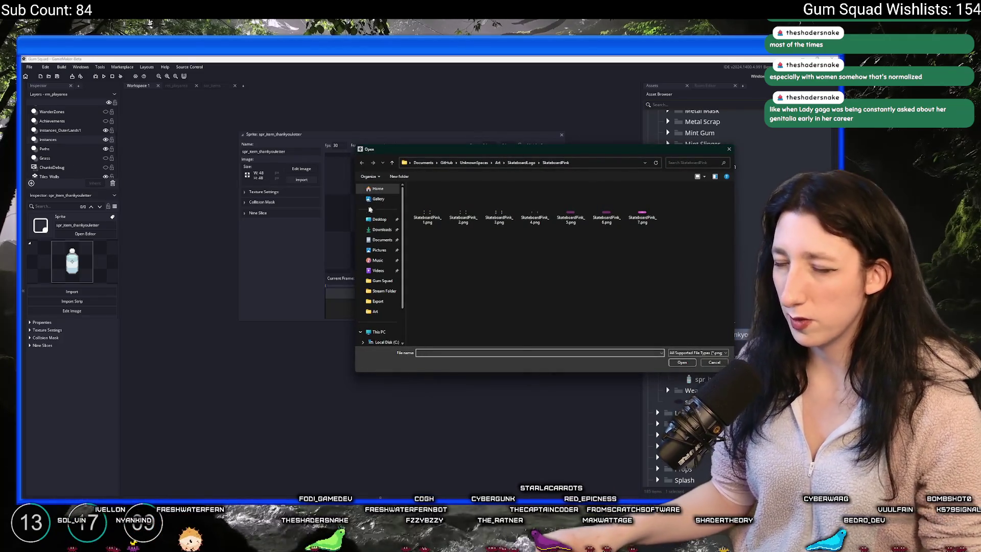
{"action": "left_click", "coordinate": [379, 219]}
{"action": "scroll", "coordinate": [463, 307], "scroll_direction": "down", "scroll_amount": 1}
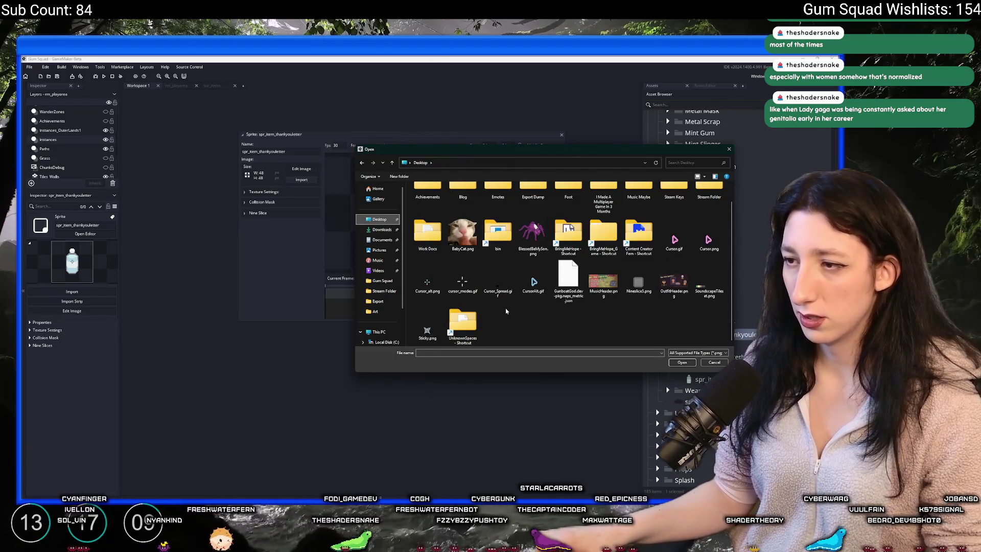
{"action": "double_click", "coordinate": [463, 319]}
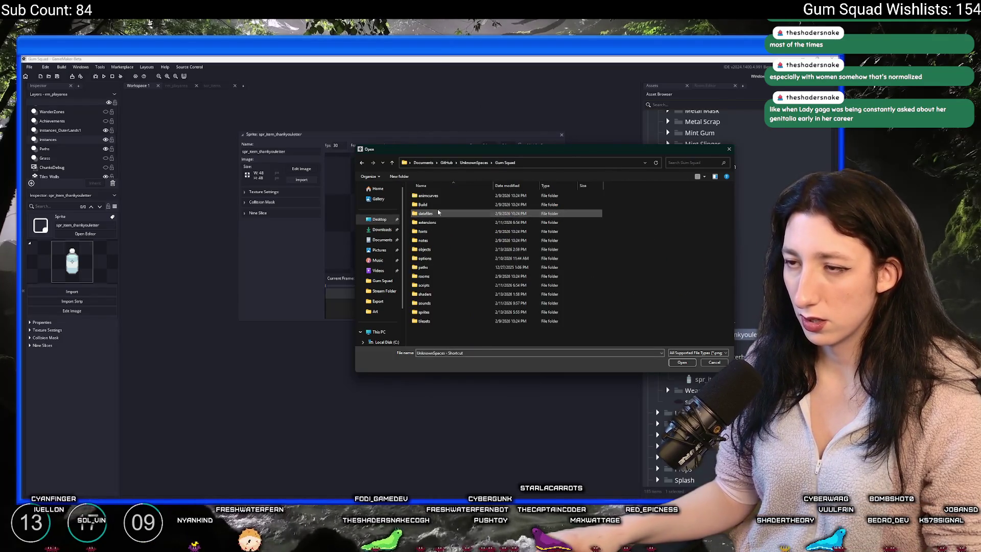
{"action": "key", "text": "alt+Tab"}
{"action": "key", "text": "ctrl+alt+shift+s"}
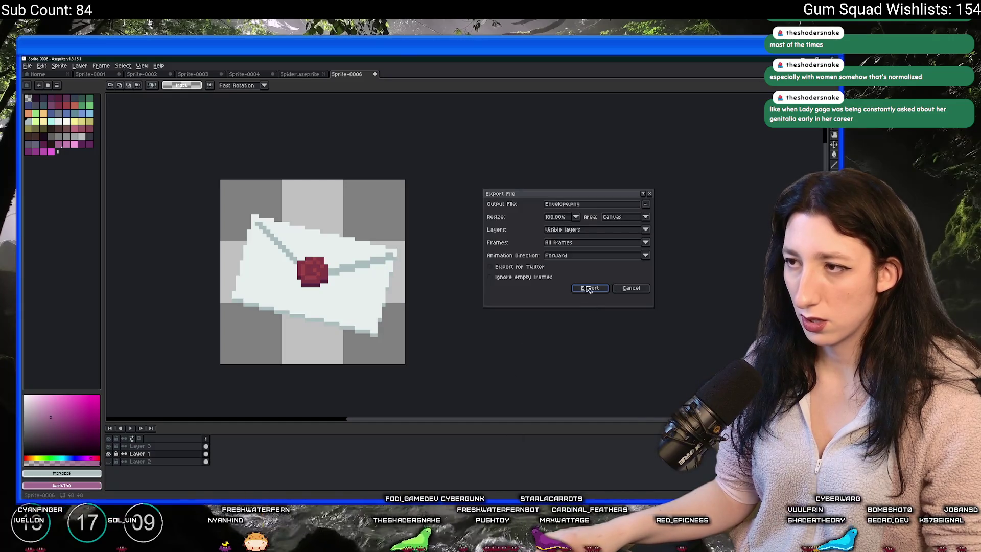
{"action": "left_click", "coordinate": [587, 289]}
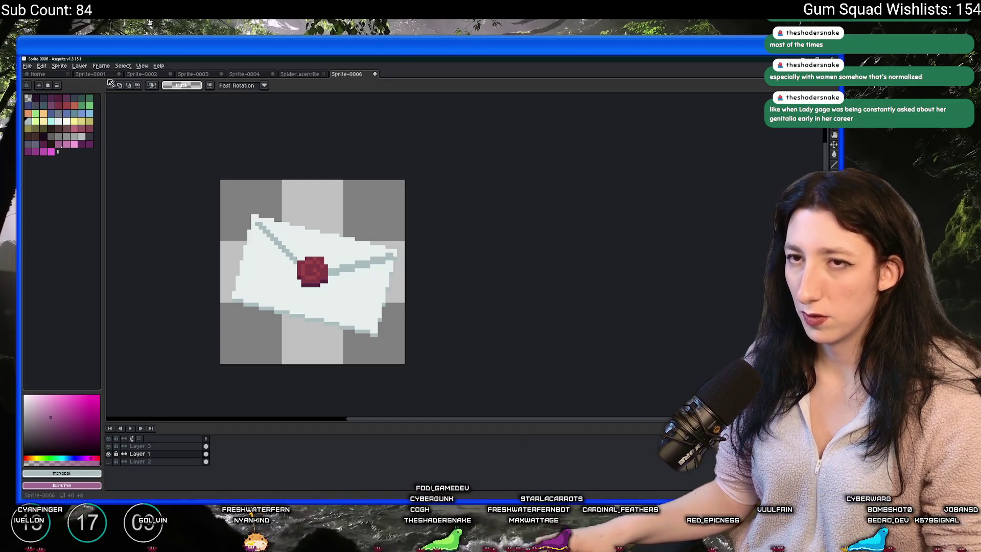
{"action": "left_click", "coordinate": [59, 65]}
{"action": "left_click", "coordinate": [88, 103]}
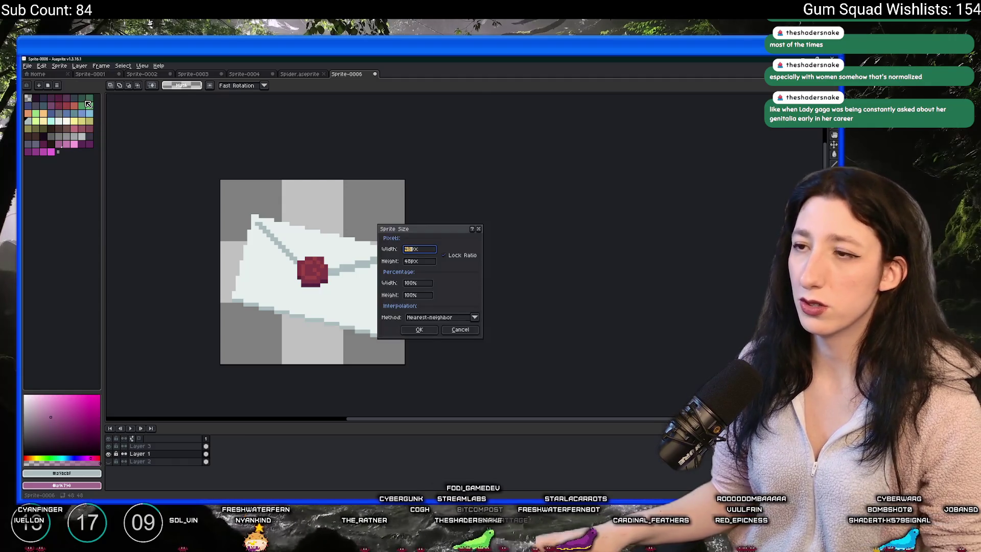
{"action": "type", "text": "480"}
{"action": "key", "text": "Return"}
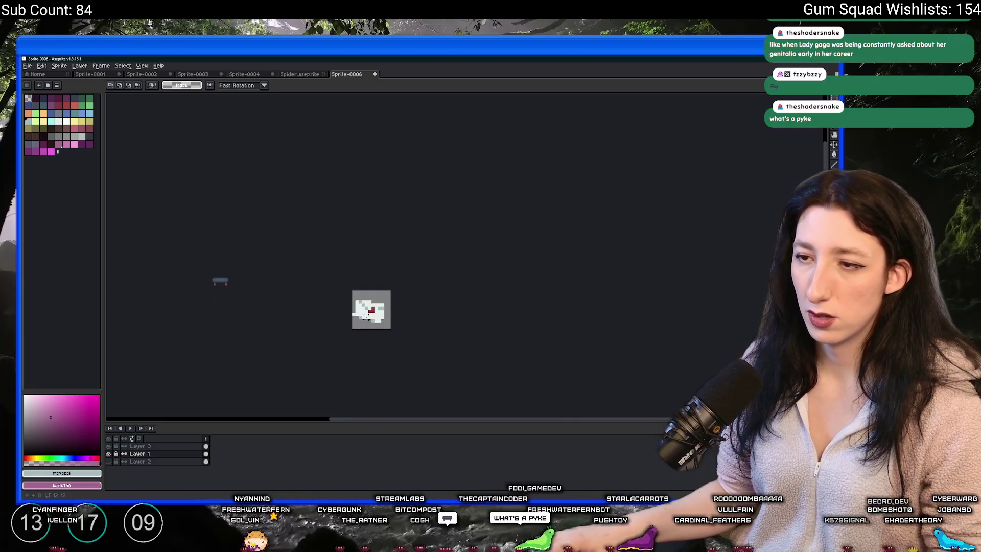
{"action": "key", "text": "ctrl+z"}
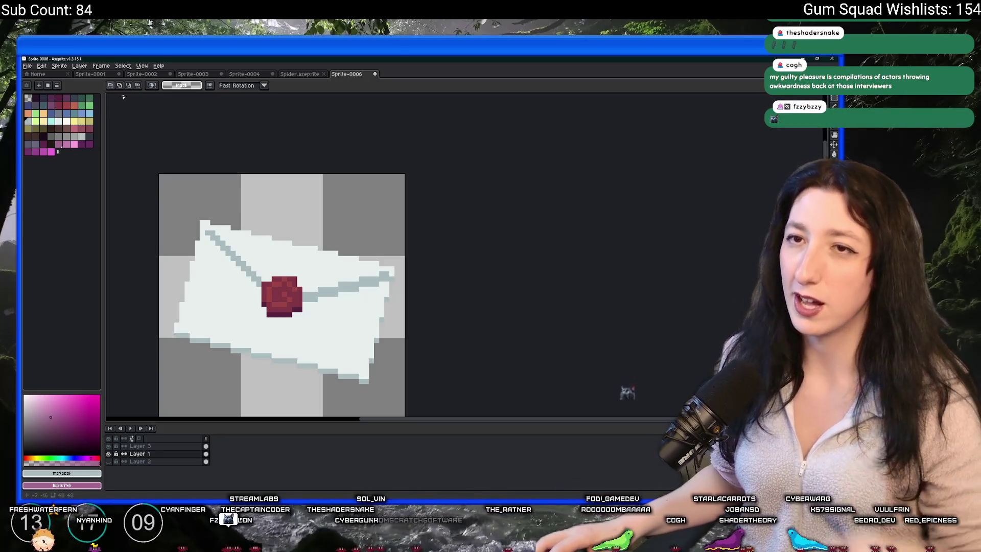
- Trim the envelope's empty borders and shrink the sprite to 50% width and height
{"action": "left_click", "coordinate": [59, 66]}
{"action": "left_click", "coordinate": [57, 67]}
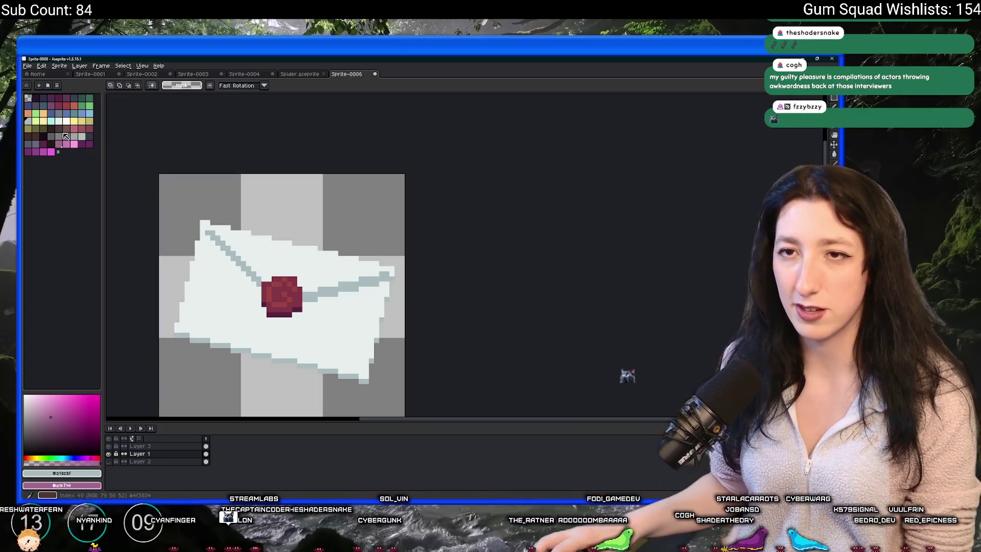
{"action": "left_click", "coordinate": [57, 67]}
{"action": "left_click", "coordinate": [63, 132]}
{"action": "left_click", "coordinate": [58, 66]}
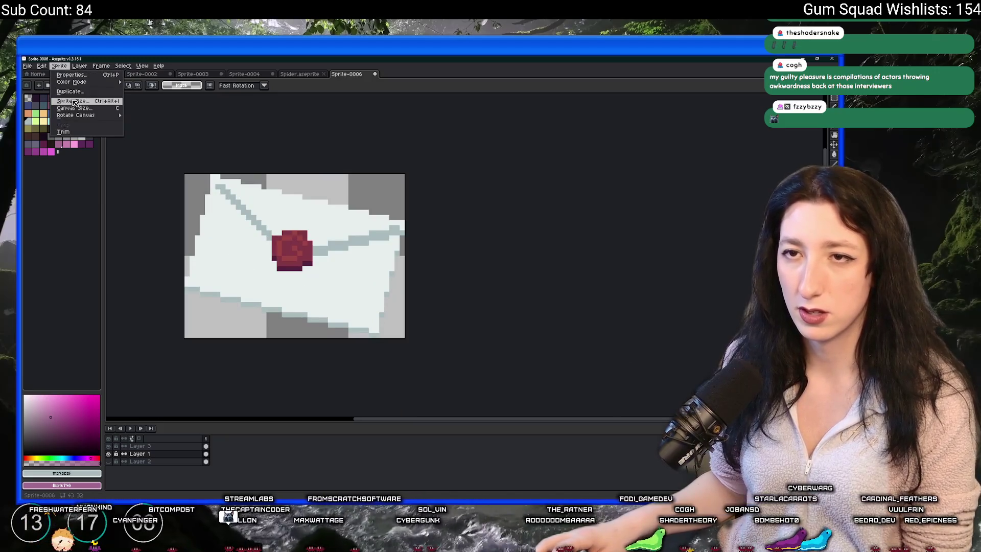
{"action": "left_click", "coordinate": [74, 101]}
{"action": "left_click", "coordinate": [407, 283]}
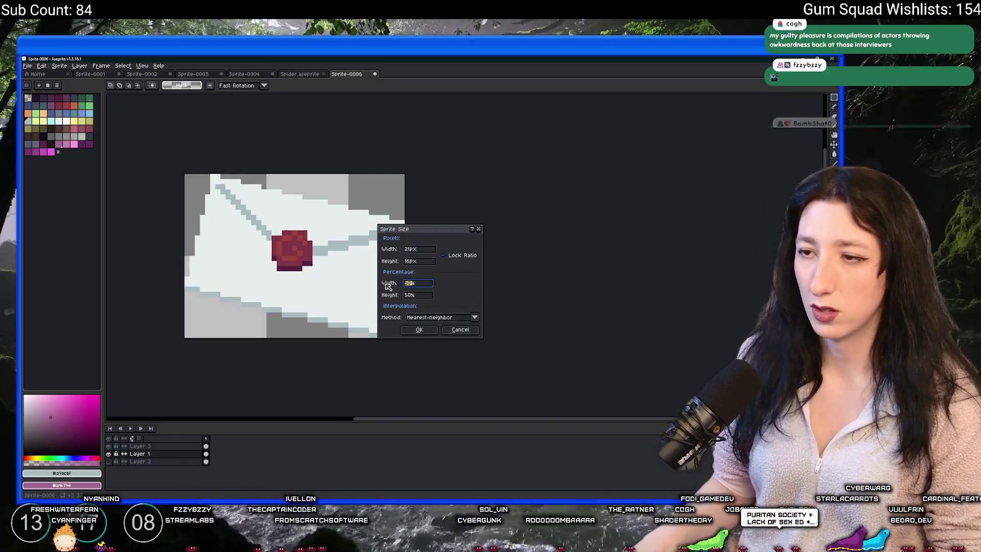
{"action": "key", "text": "ctrl+a"}
{"action": "key", "text": "Return"}
- Zoom in on the half-size envelope and touch up an edge pixel with the pencil
{"action": "scroll", "coordinate": [404, 307], "scroll_direction": "down", "scroll_amount": 1}
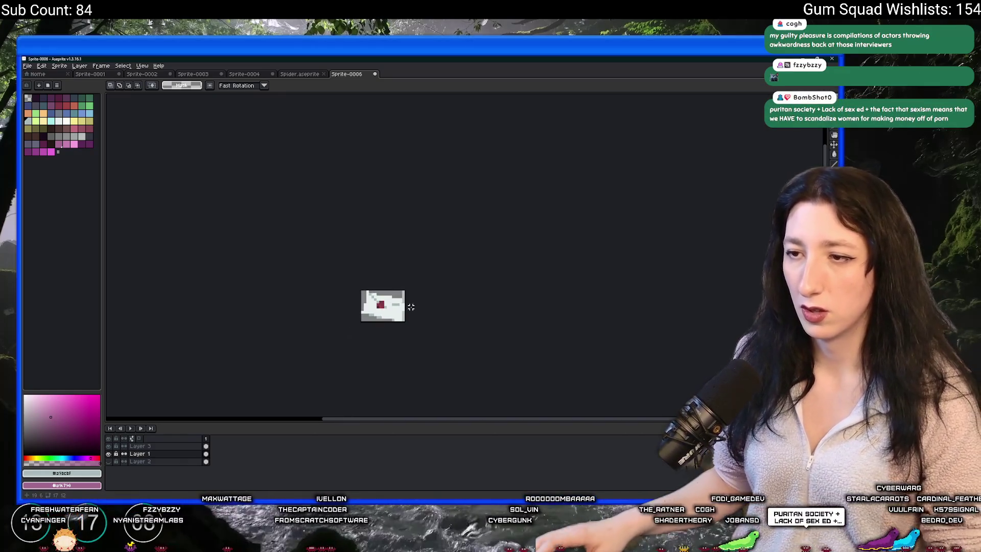
{"action": "scroll", "coordinate": [388, 291], "scroll_direction": "up", "scroll_amount": 3}
{"action": "key", "text": "b"}
{"action": "scroll", "coordinate": [543, 325], "scroll_direction": "down", "scroll_amount": 5}
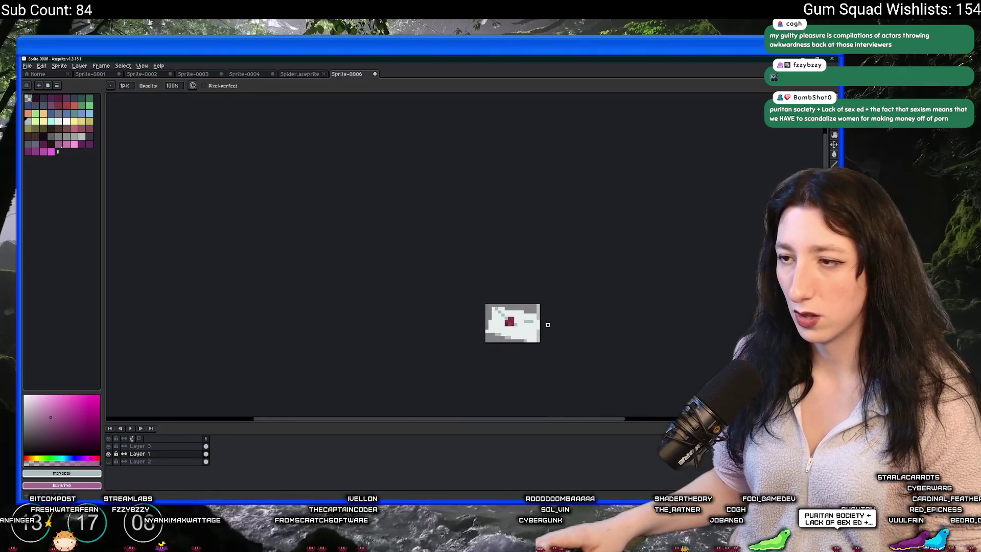
{"action": "scroll", "coordinate": [408, 282], "scroll_direction": "up", "scroll_amount": 2}
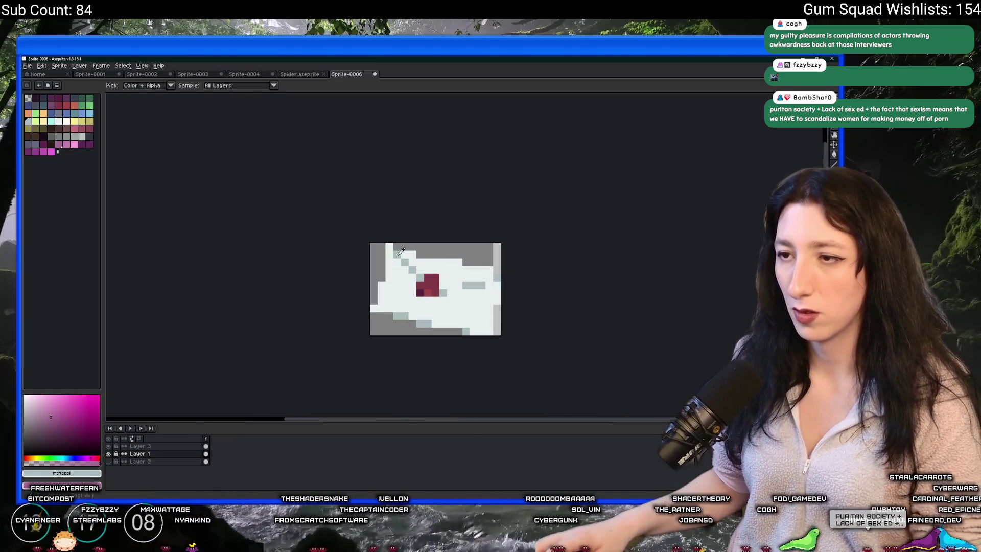
{"action": "left_click", "coordinate": [406, 255], "text": "alt"}
{"action": "scroll", "coordinate": [408, 258], "scroll_direction": "down", "scroll_amount": 6}
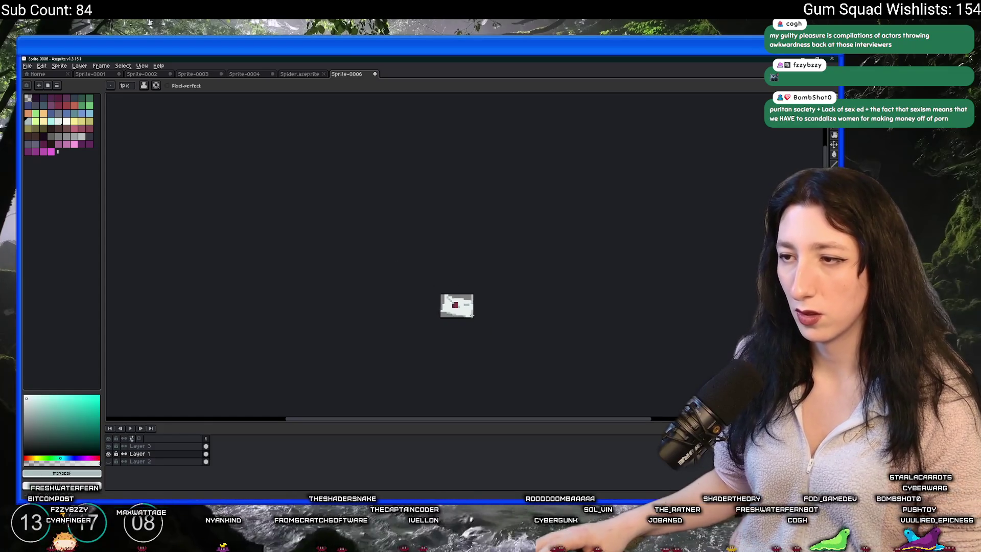
{"action": "scroll", "coordinate": [473, 315], "scroll_direction": "up", "scroll_amount": 4}
{"action": "scroll", "coordinate": [473, 315], "scroll_direction": "up", "scroll_amount": 2}
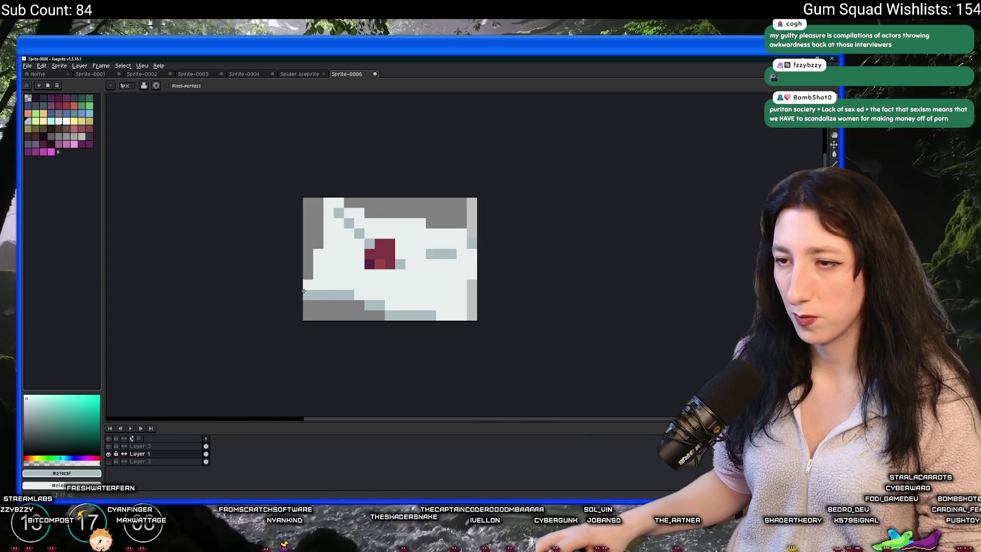
{"action": "scroll", "coordinate": [310, 290], "scroll_direction": "down", "scroll_amount": 3}
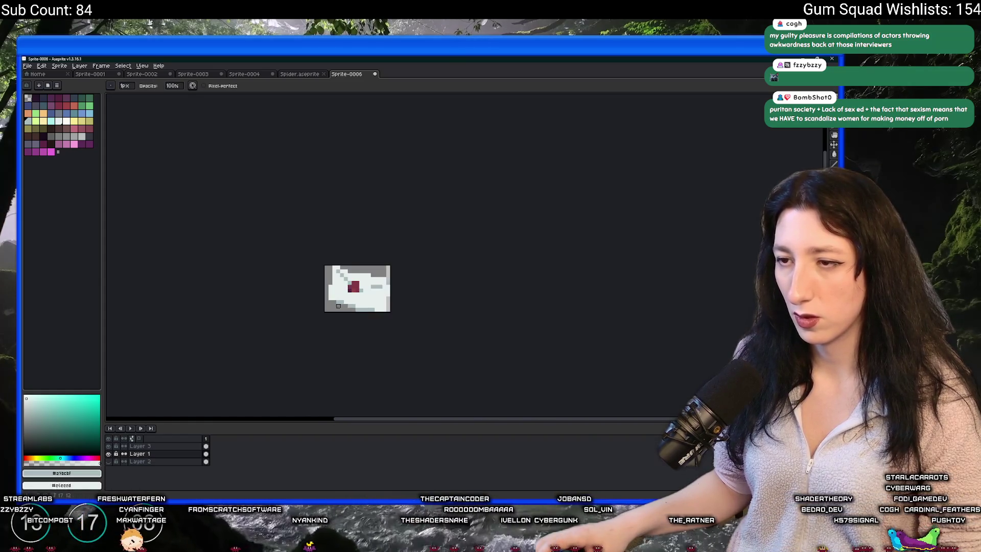
{"action": "scroll", "coordinate": [331, 296], "scroll_direction": "up", "scroll_amount": 2}
{"action": "scroll", "coordinate": [372, 299], "scroll_direction": "up", "scroll_amount": 1}
- Repaint the envelope's bottom rows grey and light blue, making the rightmost bottom pixel white
{"action": "key", "text": "e"}
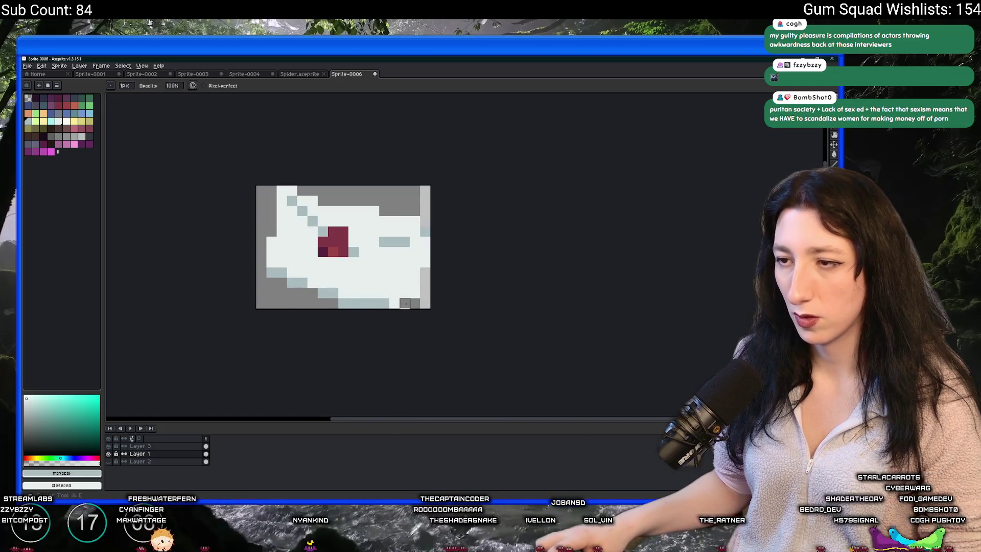
{"action": "key", "text": "b"}
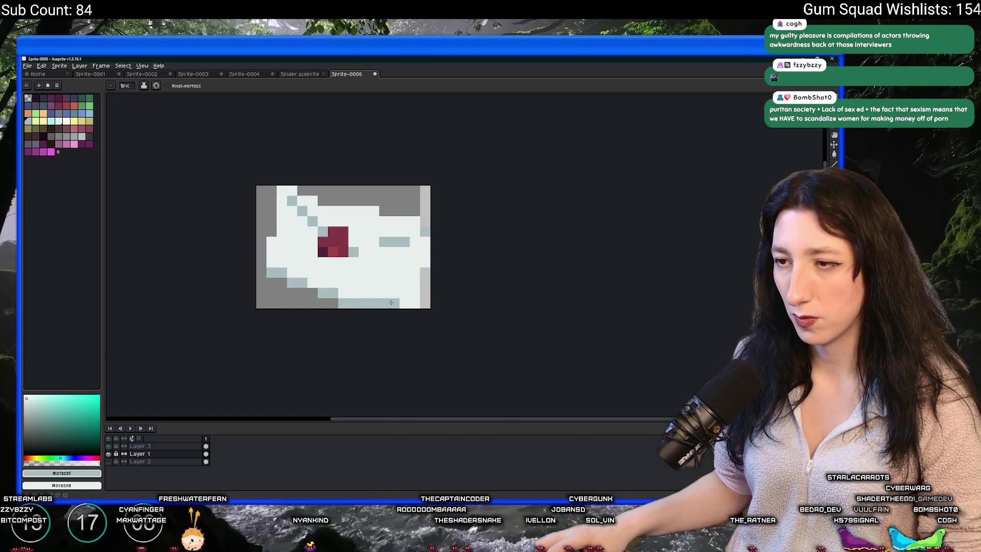
{"action": "key", "text": "e"}
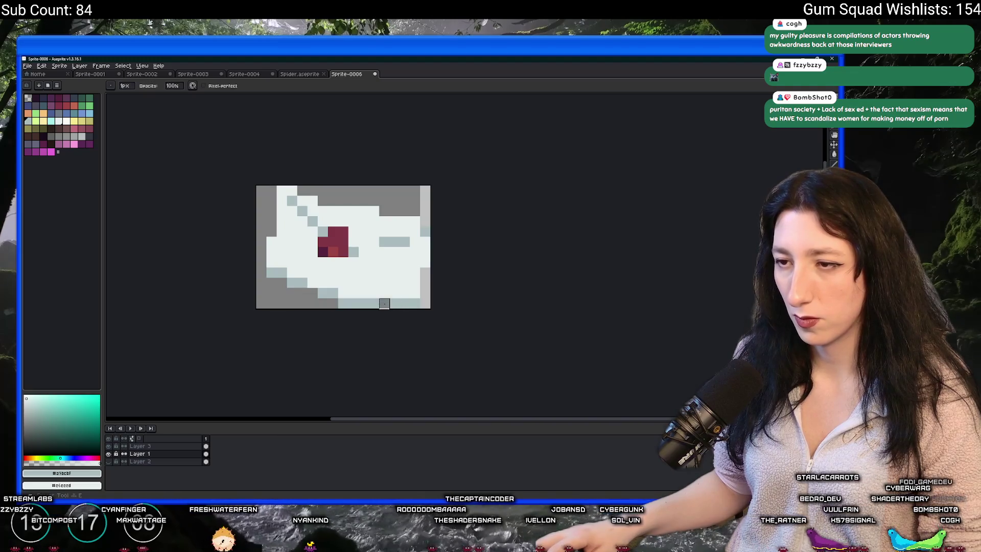
{"action": "mouse_move", "coordinate": [391, 303]}
{"action": "left_mouse_down"}
{"action": "mouse_move", "coordinate": [340, 304]}
{"action": "mouse_move", "coordinate": [347, 294]}
{"action": "mouse_move", "coordinate": [399, 294]}
{"action": "left_mouse_up"}
{"action": "key", "text": "b"}
{"action": "key", "text": "e"}
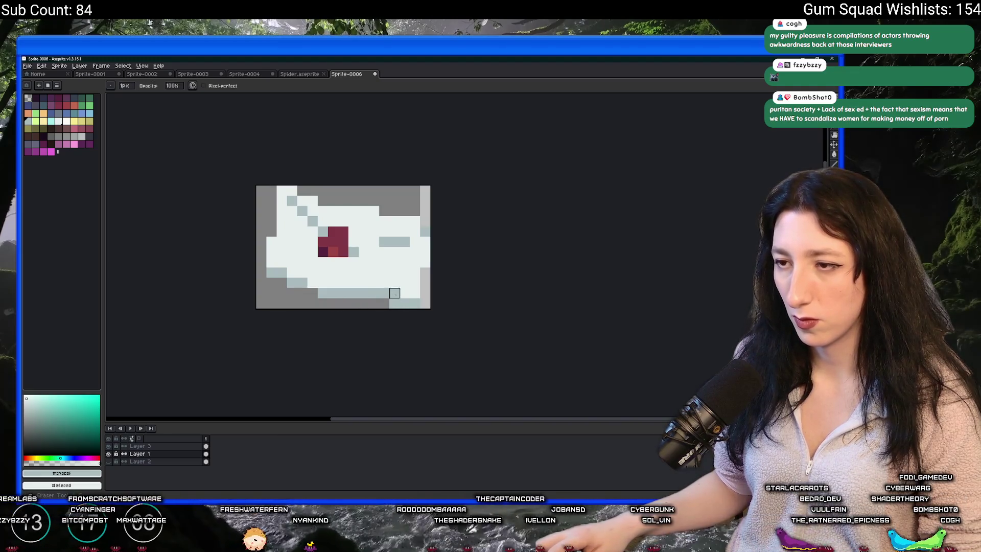
{"action": "right_click", "coordinate": [395, 295]}
{"action": "key", "text": "b"}
{"action": "scroll", "coordinate": [450, 325], "scroll_direction": "down", "scroll_amount": 2}
{"action": "scroll", "coordinate": [430, 220], "scroll_direction": "up", "scroll_amount": 3}
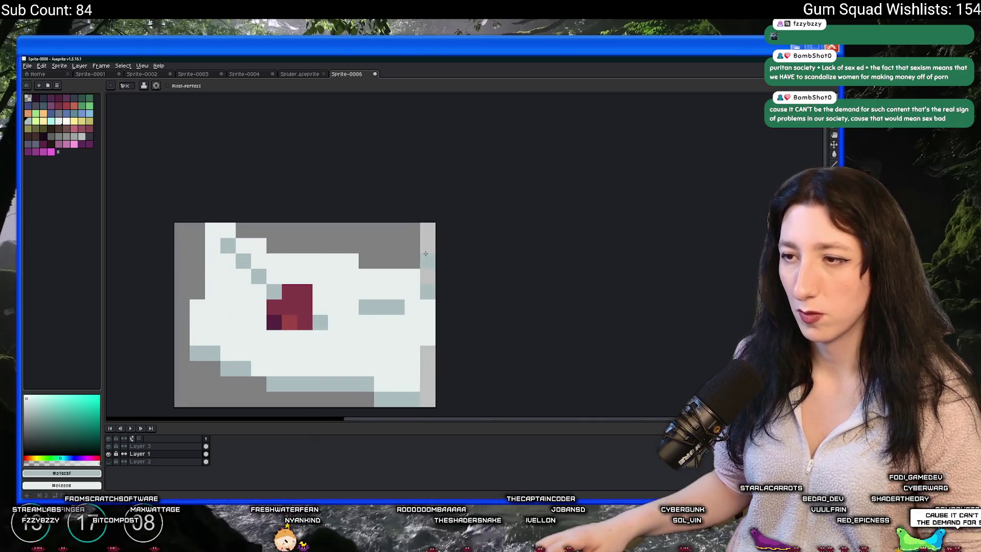
- Add a grey-blue pixel to the envelope and turn the right-edge light-blue pixel white
{"action": "key", "text": "e"}
{"action": "scroll", "coordinate": [416, 243], "scroll_direction": "down", "scroll_amount": 1}
{"action": "scroll", "coordinate": [415, 244], "scroll_direction": "down", "scroll_amount": 1}
{"action": "key", "text": "b"}
{"action": "left_click", "coordinate": [392, 265]}
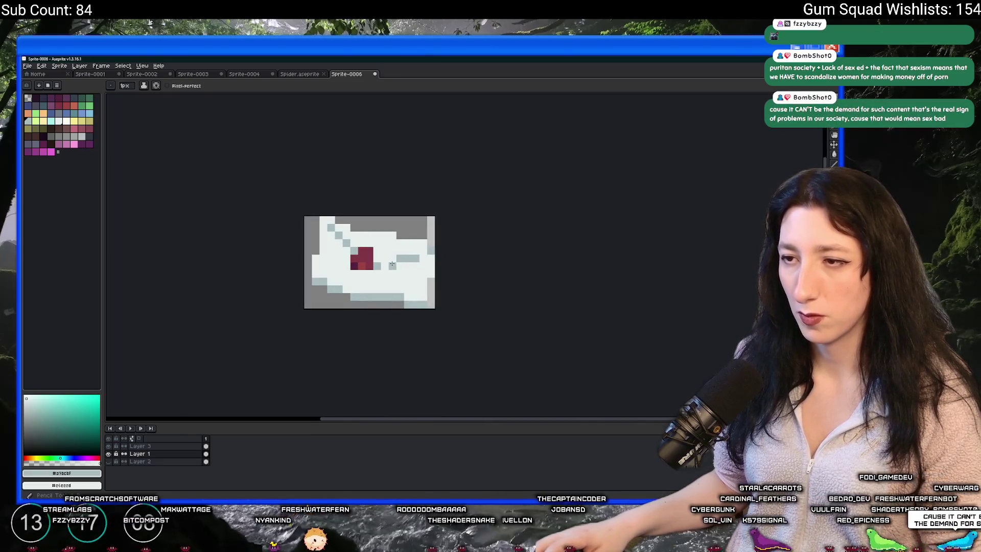
{"action": "scroll", "coordinate": [353, 253], "scroll_direction": "up", "scroll_amount": 1}
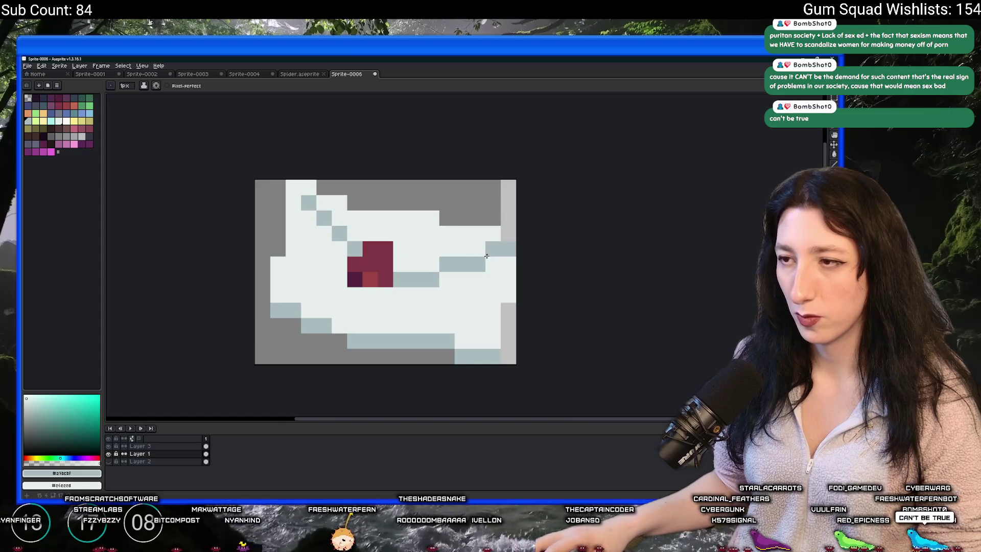
{"action": "right_click", "coordinate": [507, 250]}
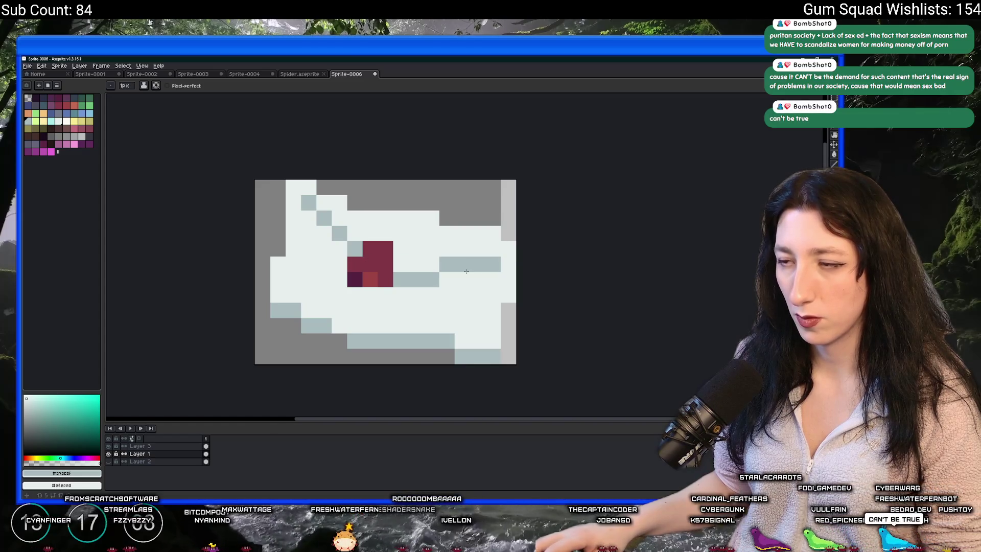
{"action": "scroll", "coordinate": [491, 261], "scroll_direction": "down", "scroll_amount": 5}
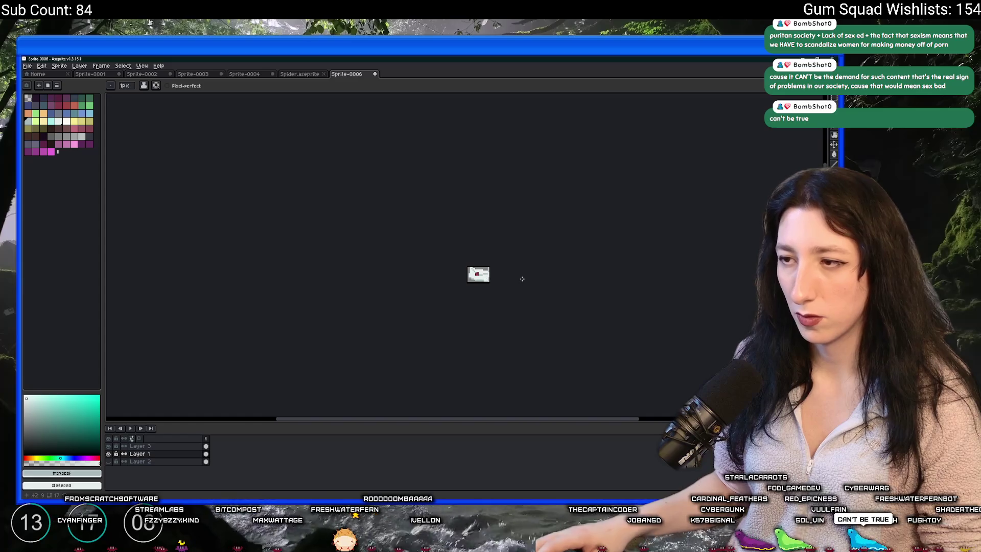
{"action": "scroll", "coordinate": [455, 284], "scroll_direction": "up", "scroll_amount": 5}
- Sample the seal's dark red, add a red pixel, and paint a stray red pixel off-white
{"action": "left_click", "coordinate": [376, 241], "text": "alt"}
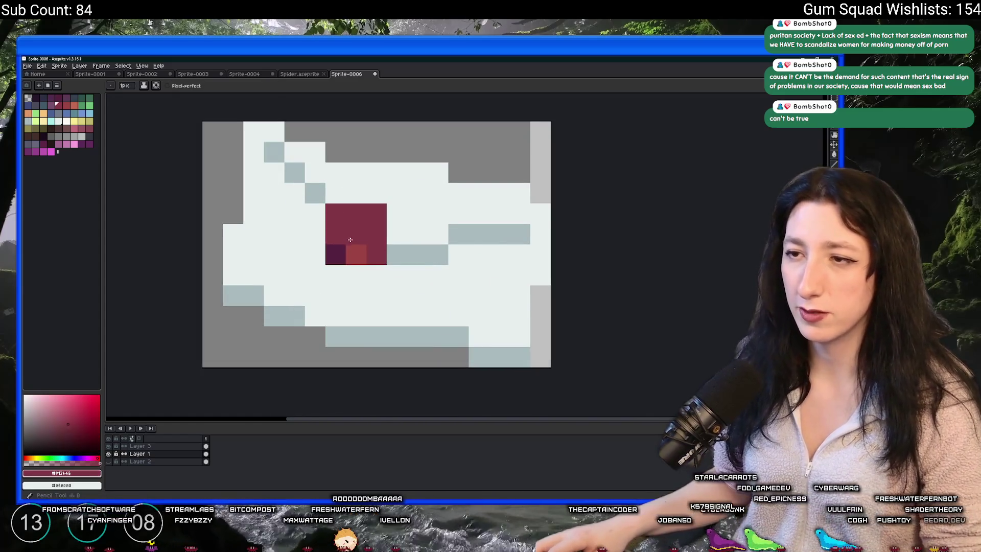
{"action": "scroll", "coordinate": [350, 240], "scroll_direction": "down", "scroll_amount": 5}
{"action": "scroll", "coordinate": [315, 245], "scroll_direction": "up", "scroll_amount": 4}
{"action": "key", "text": "u"}
{"action": "left_click", "coordinate": [315, 245]}
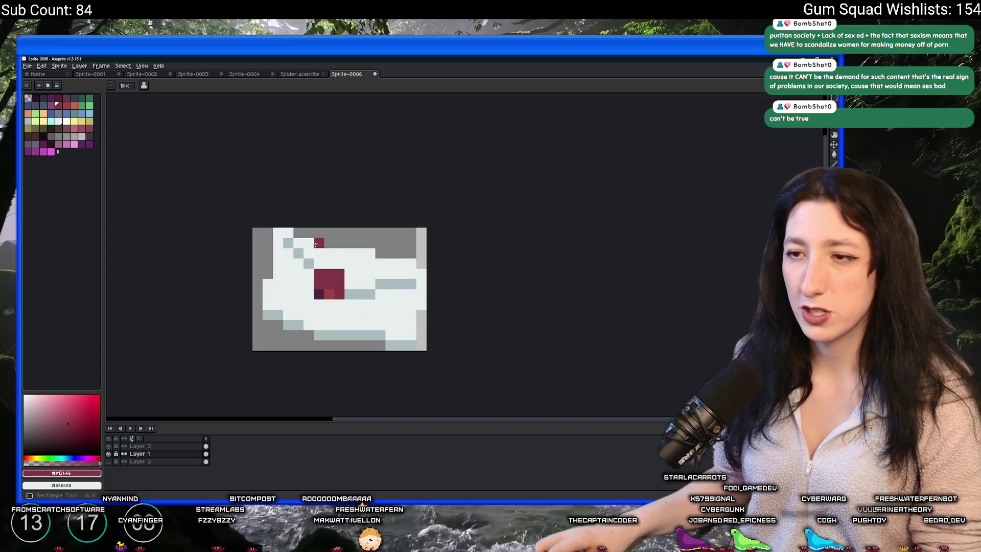
{"action": "key", "text": "b"}
{"action": "left_click", "coordinate": [309, 244], "text": "alt"}
{"action": "left_click", "coordinate": [319, 243]}
{"action": "scroll", "coordinate": [328, 258], "scroll_direction": "down", "scroll_amount": 3}
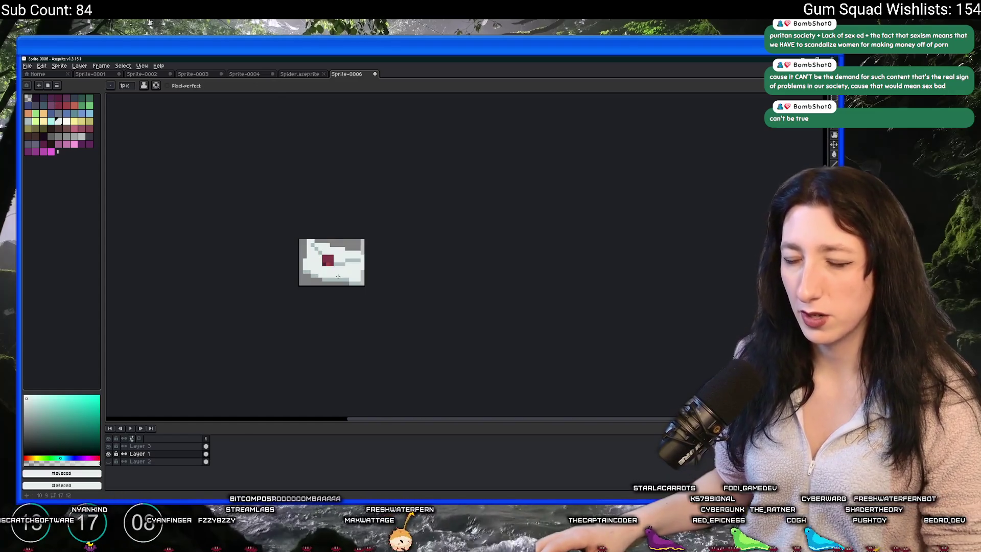
{"action": "left_click", "coordinate": [79, 65]}
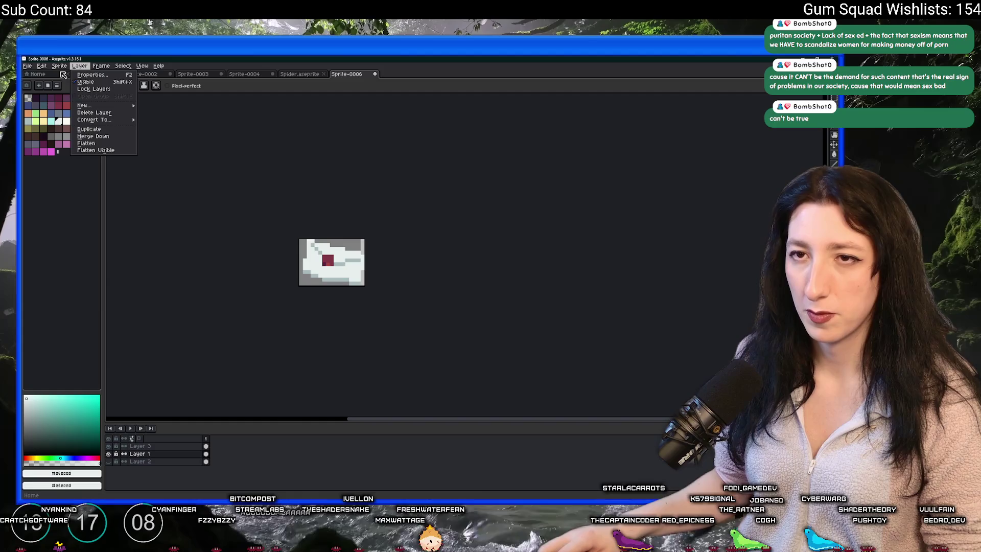
- Export the shrunken envelope as Envelope_World.png by extending the output file name
{"action": "left_click", "coordinate": [84, 133]}
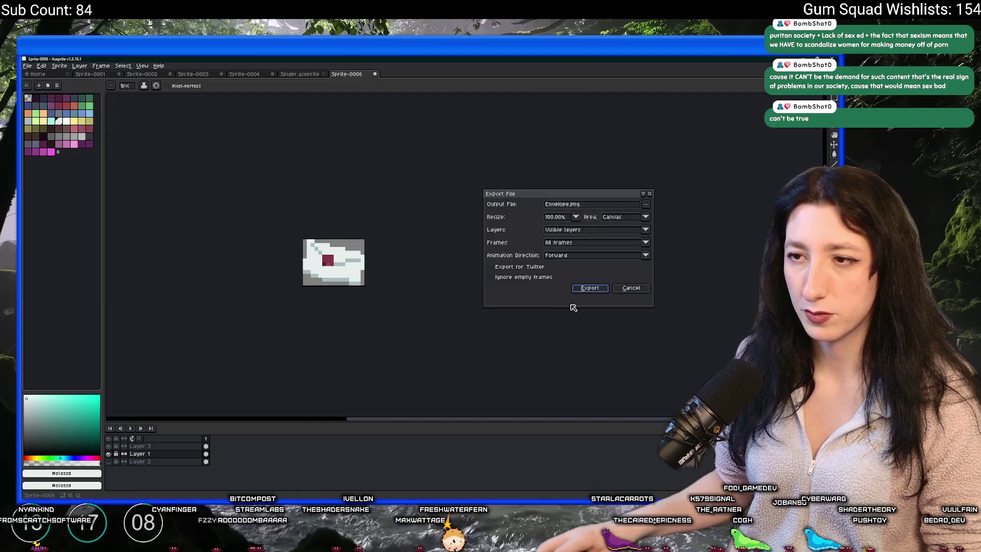
{"action": "left_click", "coordinate": [569, 205]}
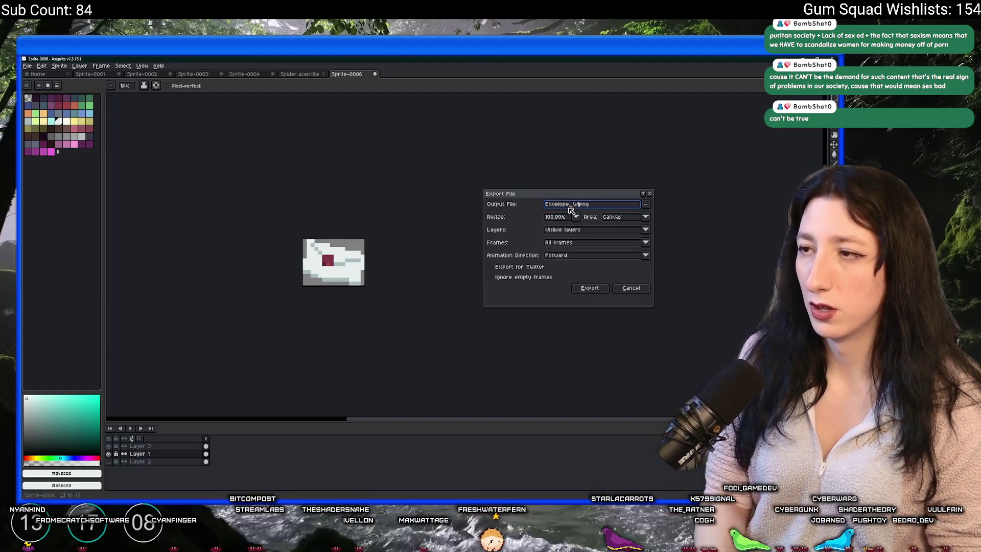
{"action": "type", "text": "d"}
{"action": "key", "text": "Return"}
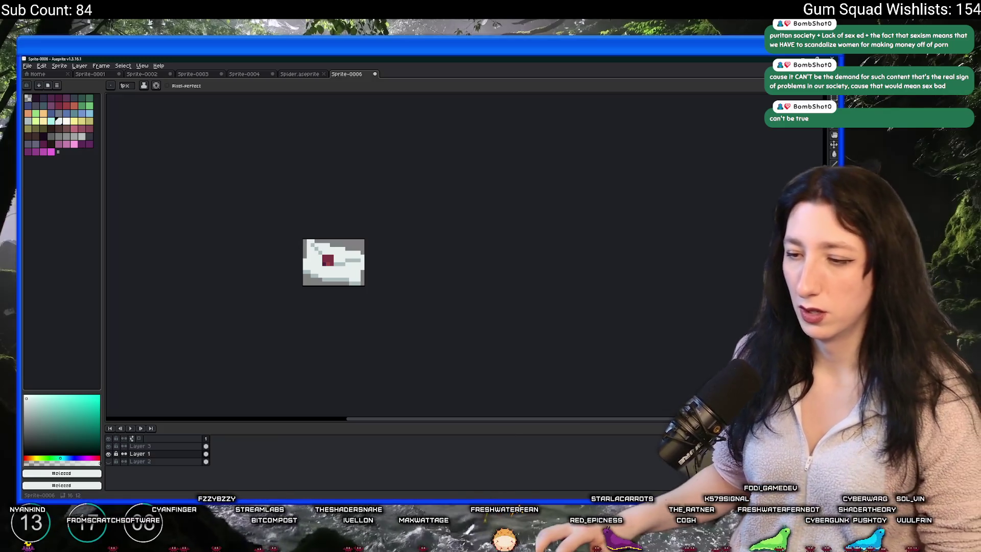
{"action": "key", "text": "alt+Tab"}
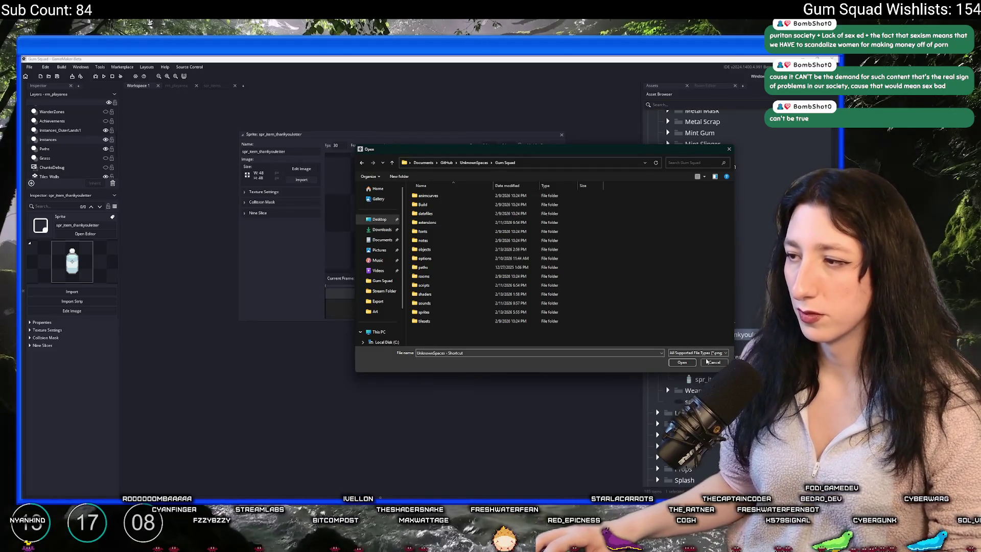
- Import Envelope.png from the Art folder into spr_item_thankyouletter, replacing the water bottle image
{"action": "left_click", "coordinate": [474, 163]}
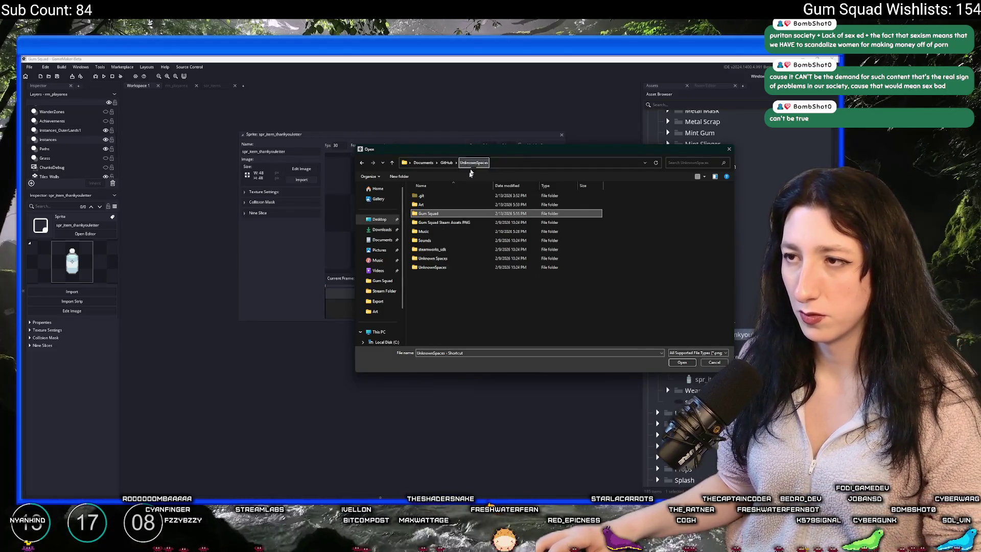
{"action": "double_click", "coordinate": [446, 206]}
{"action": "type", "text": "edGumWorld.png"}
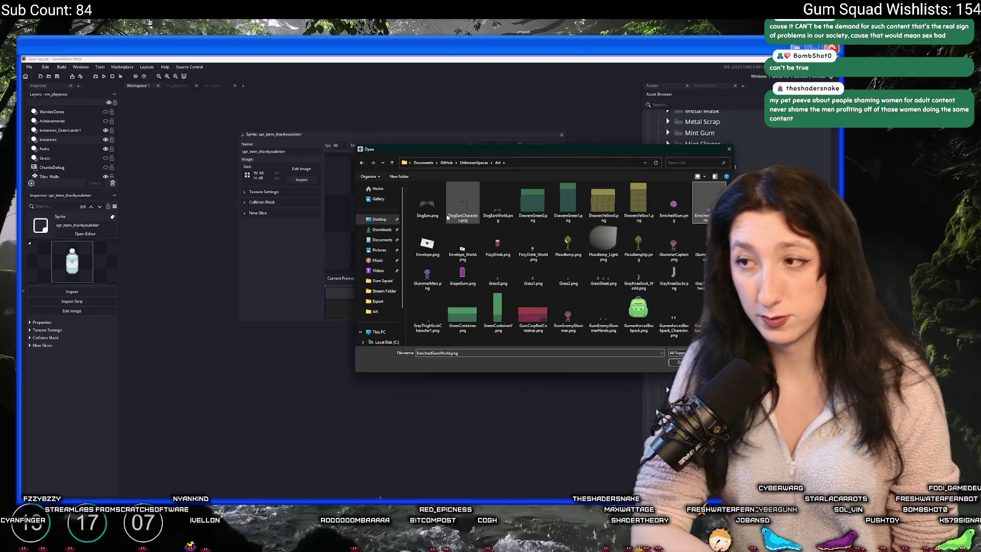
{"action": "left_click", "coordinate": [415, 247]}
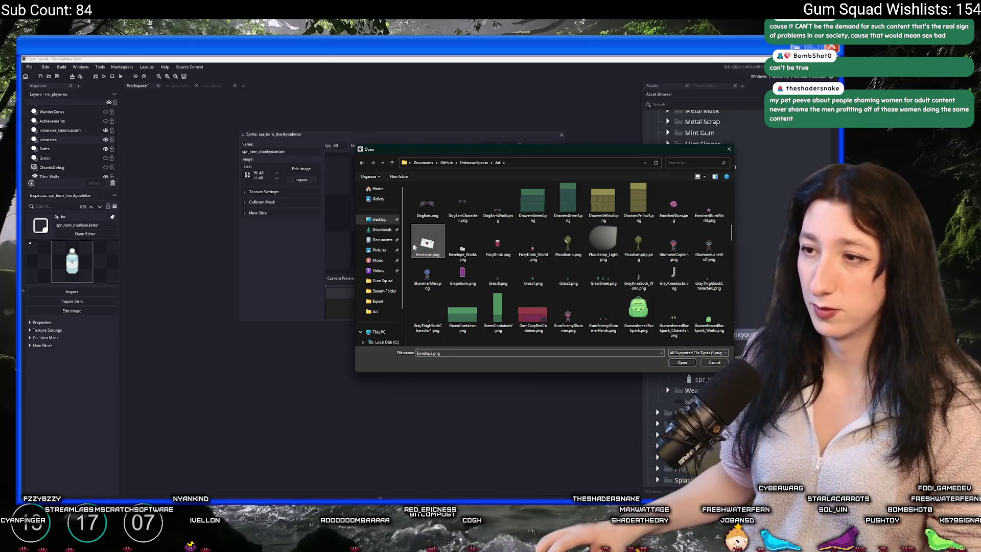
{"action": "double_click", "coordinate": [424, 257]}
{"action": "left_click", "coordinate": [446, 293]}
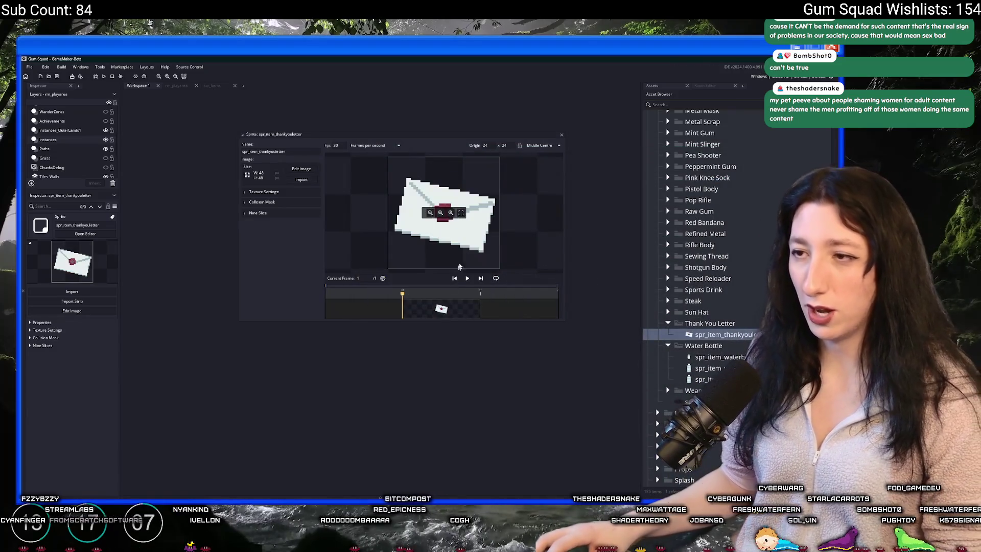
- Move a water bottle sprite copy into the Thank You Letter folder and open spr_item_thankyouletter_character
{"action": "left_click", "coordinate": [561, 136]}
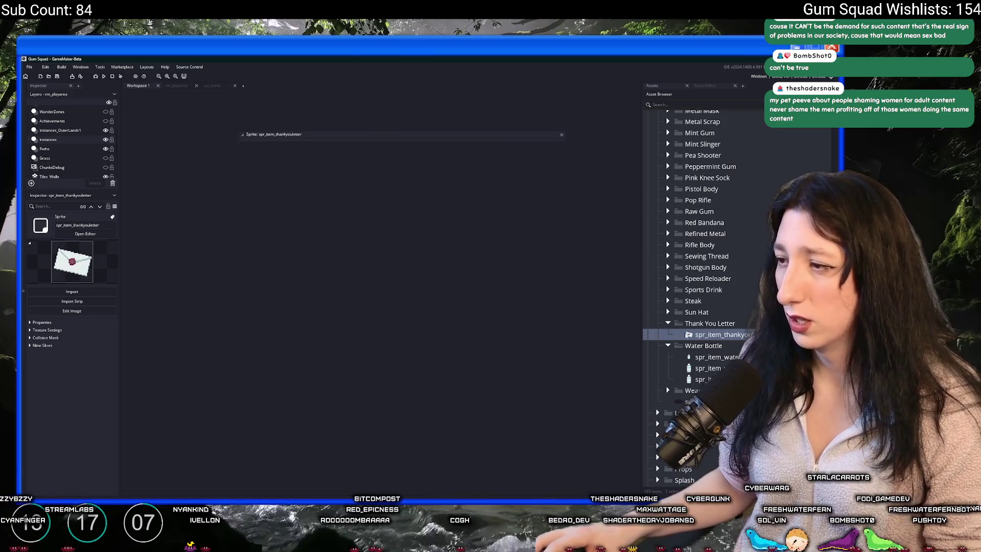
{"action": "left_click", "coordinate": [706, 358]}
{"action": "left_click_drag", "start_coordinate": [718, 368], "coordinate": [717, 340]}
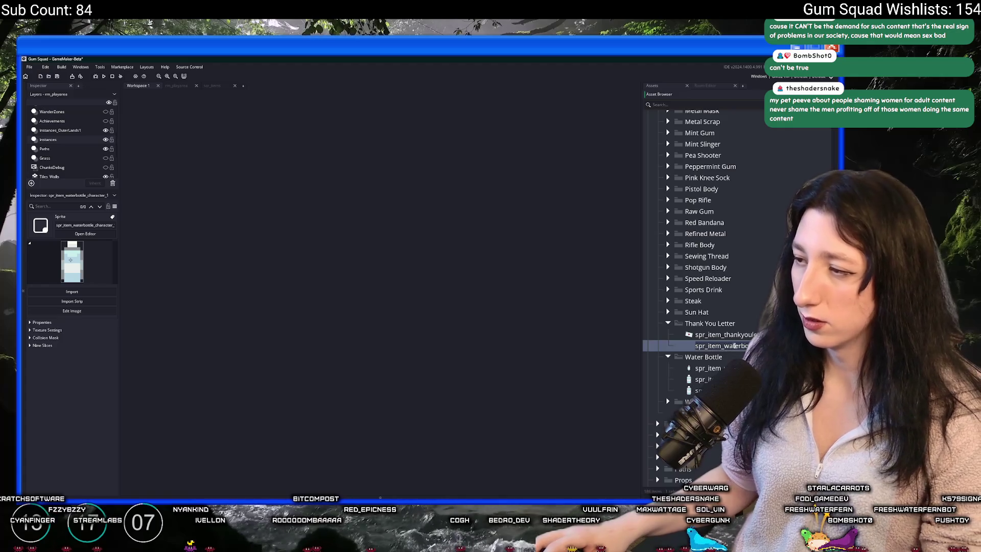
{"action": "left_click", "coordinate": [724, 335]}
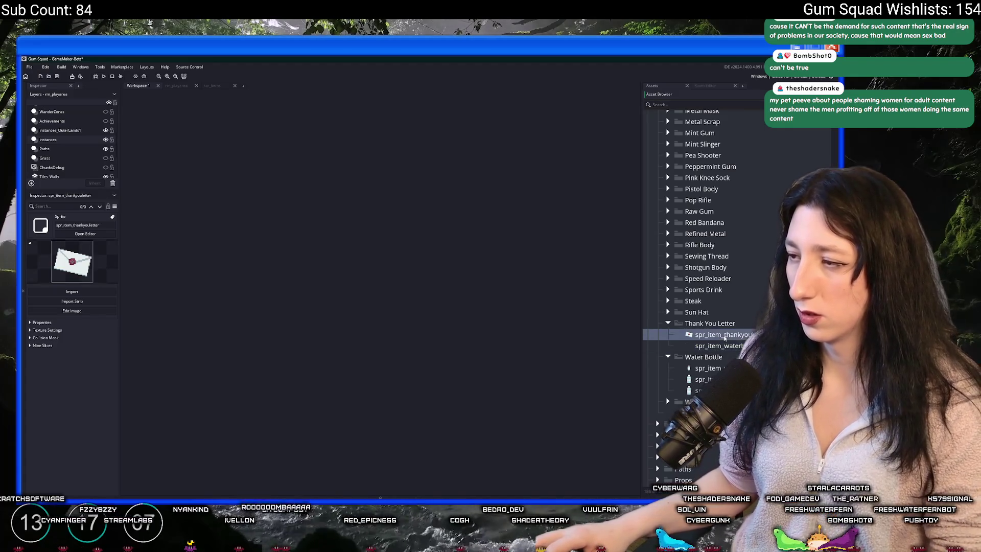
{"action": "left_click", "coordinate": [717, 346]}
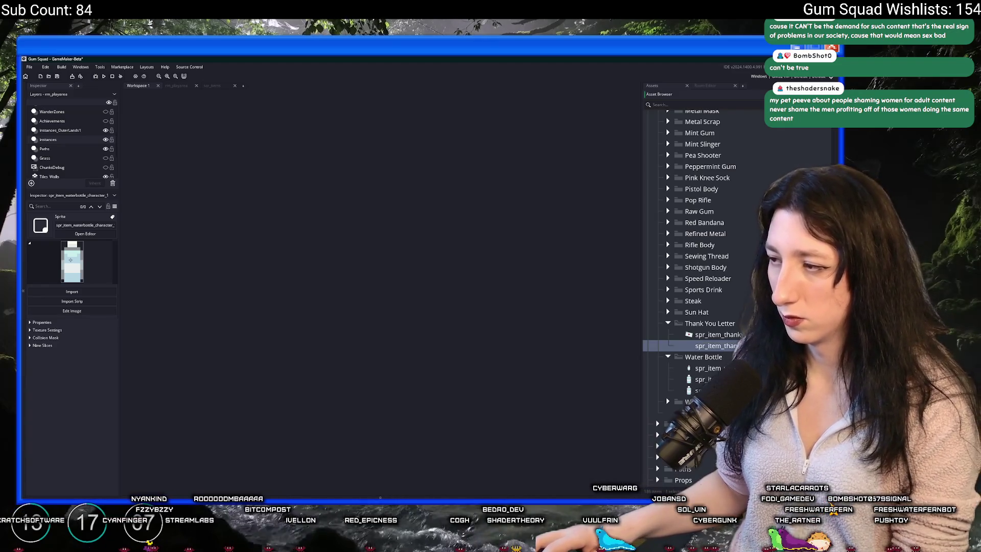
{"action": "double_click", "coordinate": [717, 346]}
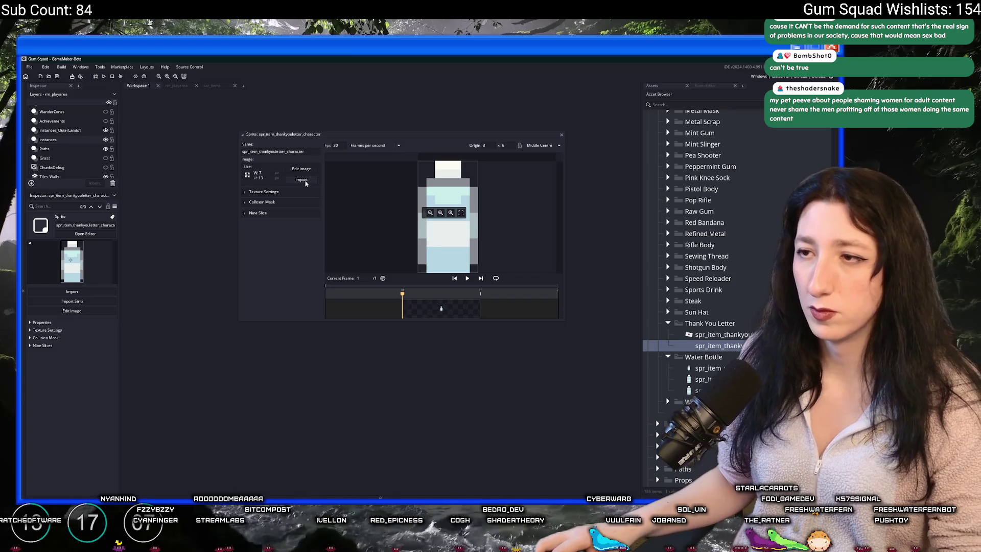
- Import the envelope PNGs into the character sprite, then check the spr_item_thankyouletter_world sprite
{"action": "left_click", "coordinate": [303, 180]}
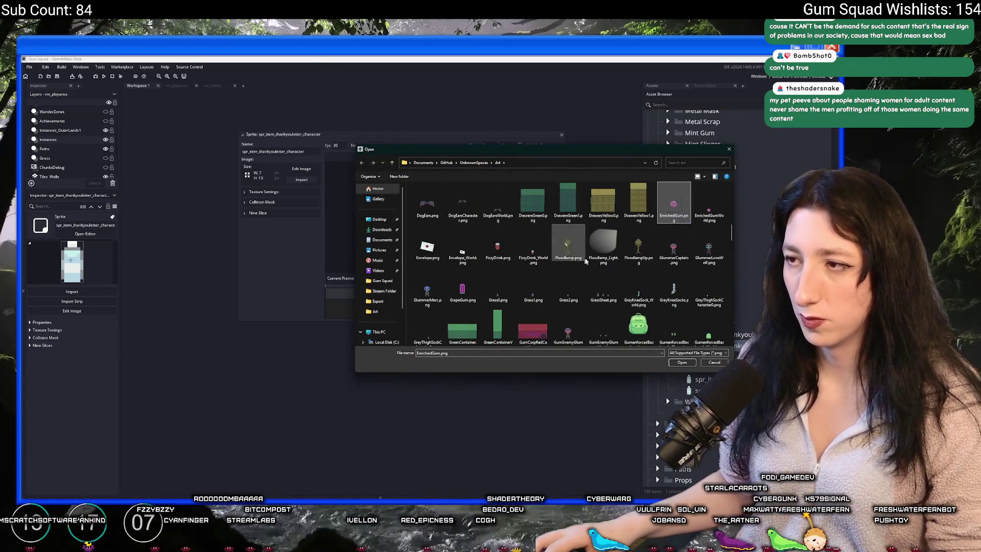
{"action": "left_click", "coordinate": [428, 248]}
{"action": "left_click", "coordinate": [463, 251], "text": "shift"}
{"action": "key", "text": "Return"}
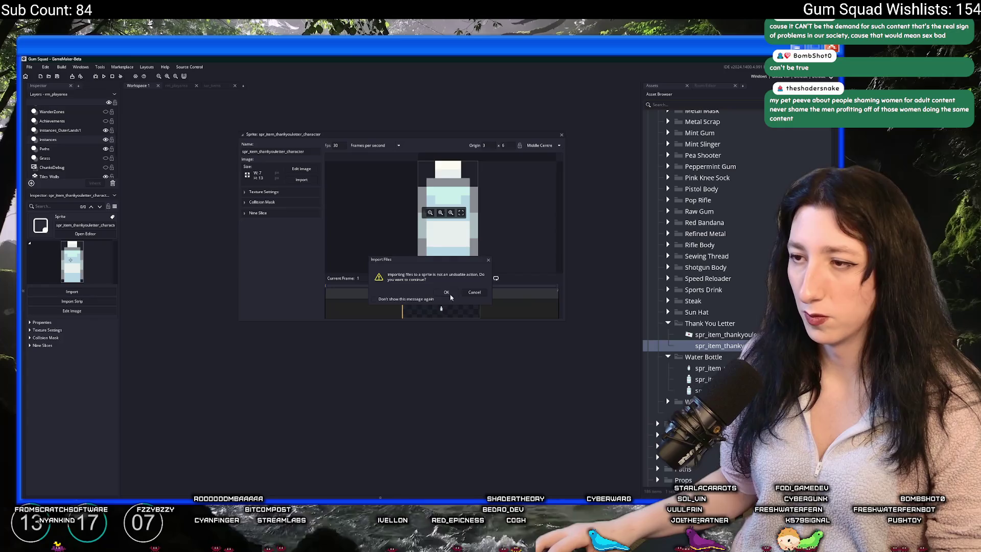
{"action": "left_click", "coordinate": [446, 293]}
{"action": "double_click", "coordinate": [706, 390]}
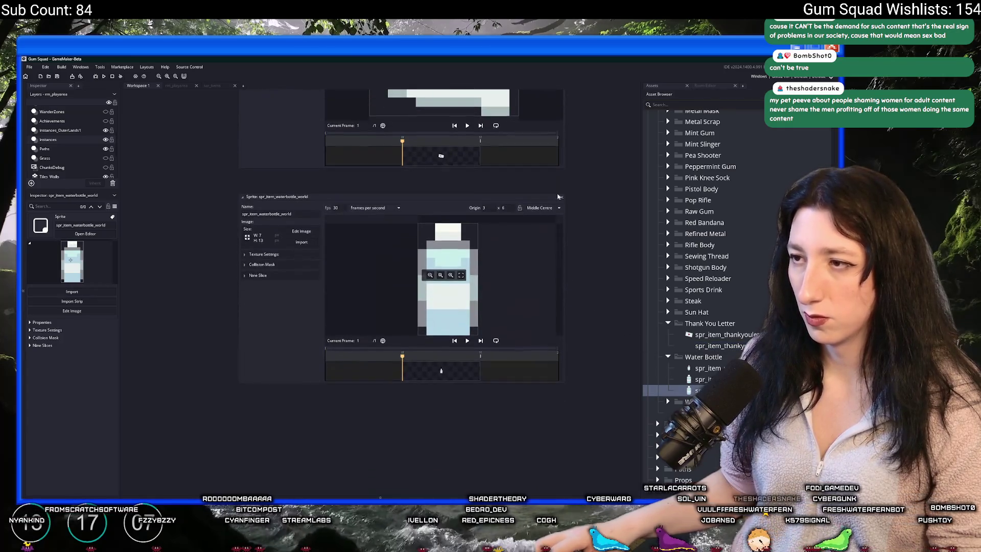
{"action": "left_click", "coordinate": [558, 196]}
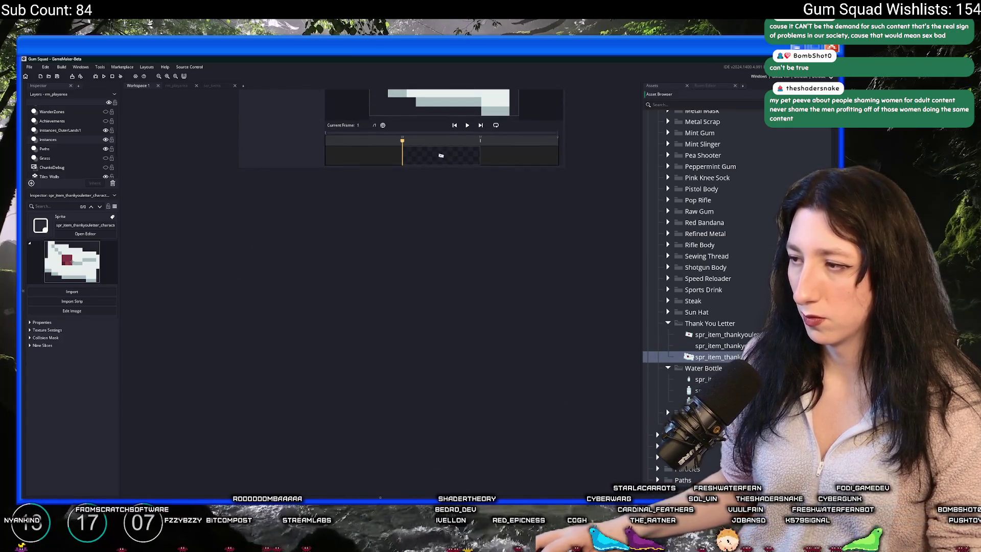
{"action": "left_click", "coordinate": [223, 87]}
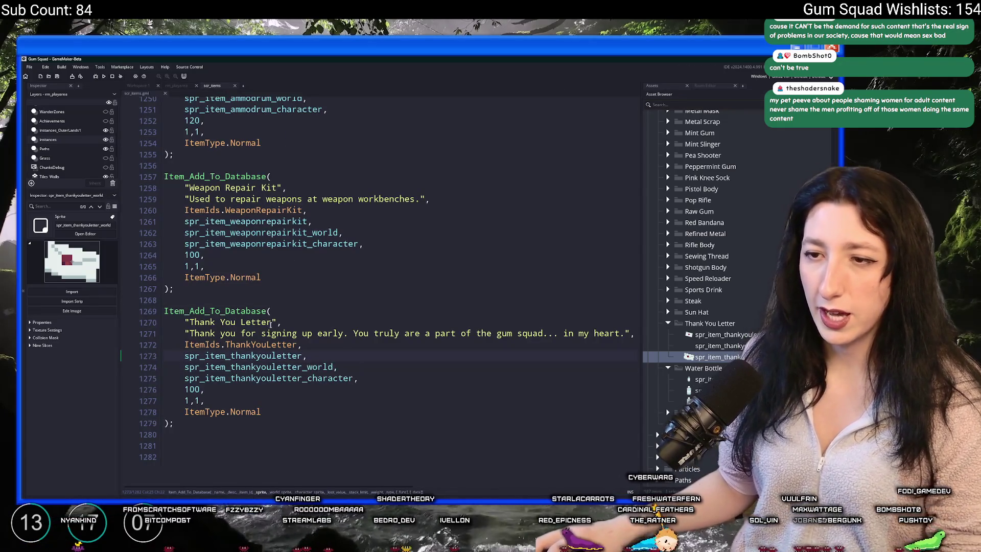
- Search for obj_player with Ctrl+T and open its Create event code
{"action": "double_click", "coordinate": [294, 343]}
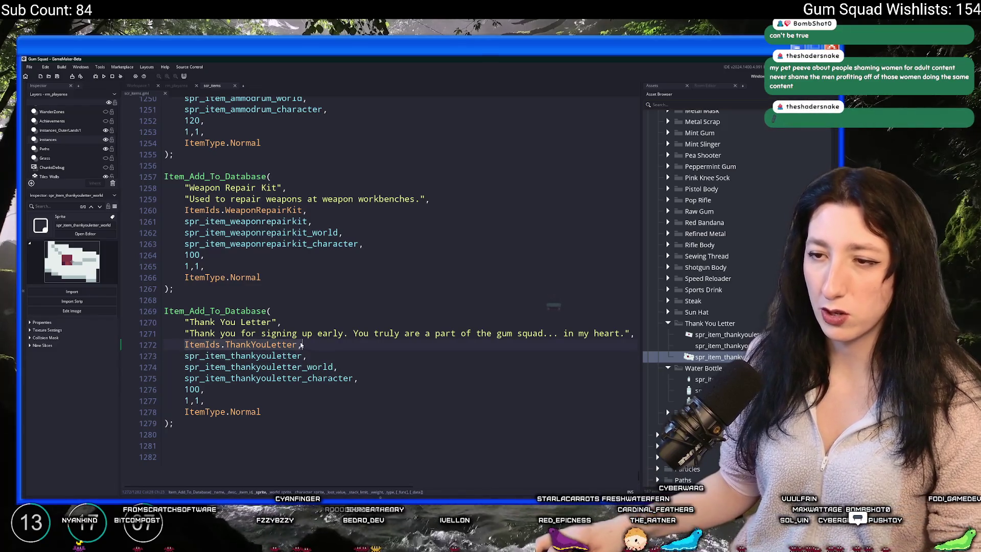
{"action": "left_click", "coordinate": [397, 269]}
{"action": "key", "text": "ctrl+t"}
{"action": "type", "text": "obj_p"}
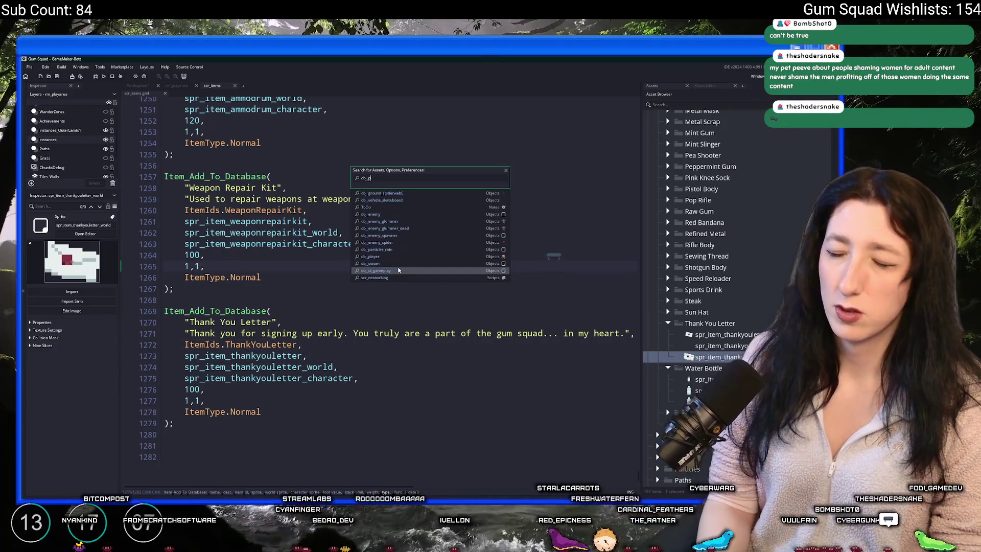
{"action": "type", "text": "layer"}
{"action": "key", "text": "Return"}
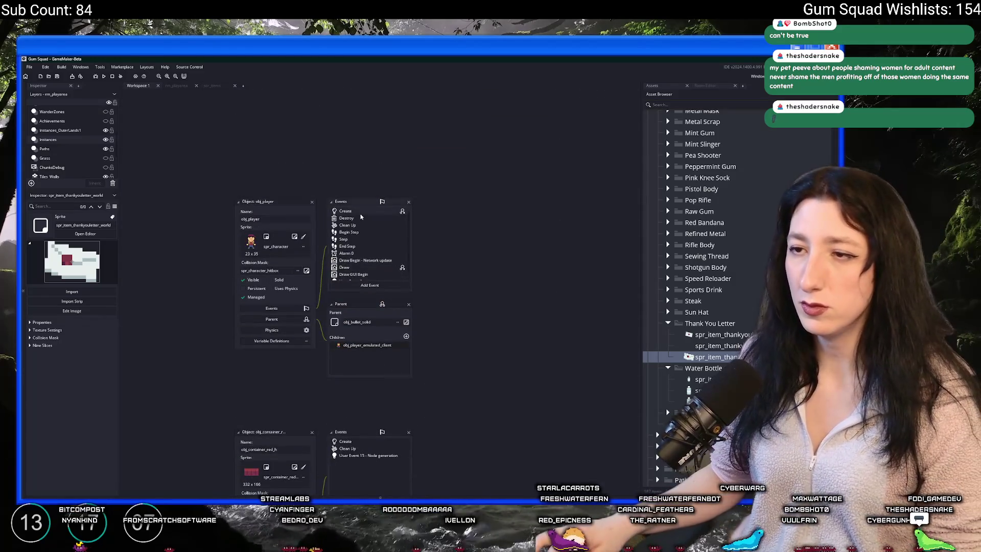
{"action": "double_click", "coordinate": [358, 211]}
- Find generate_starter_inventory and delete its two extra backpack lines
{"action": "left_click", "coordinate": [461, 204]}
{"action": "key", "text": "ctrl+f"}
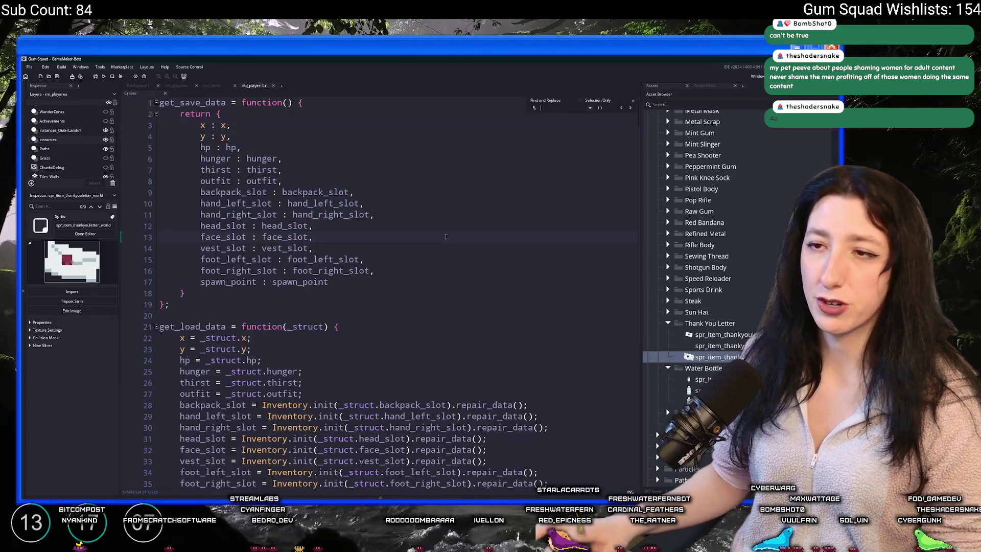
{"action": "type", "text": "generate"}
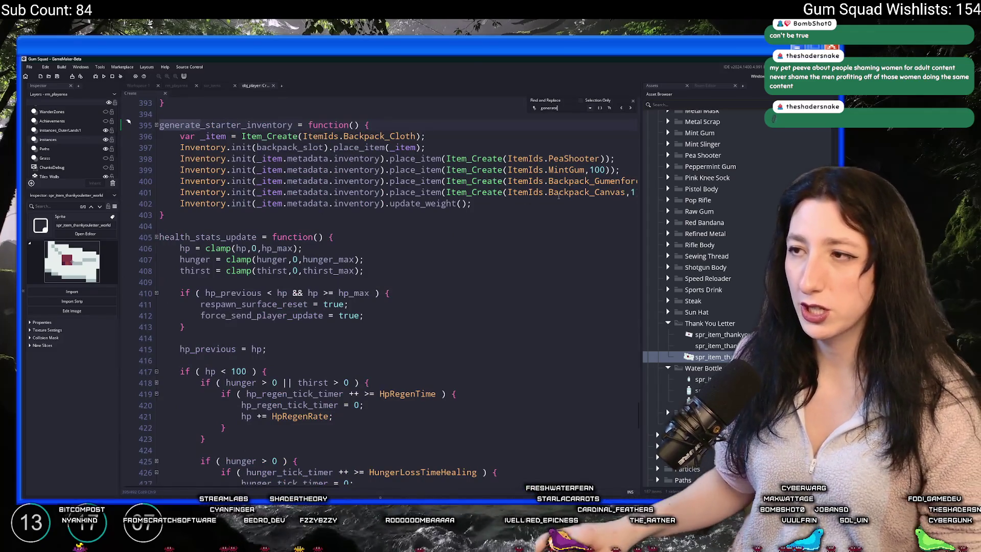
{"action": "left_click_drag", "start_coordinate": [558, 196], "coordinate": [63, 176]}
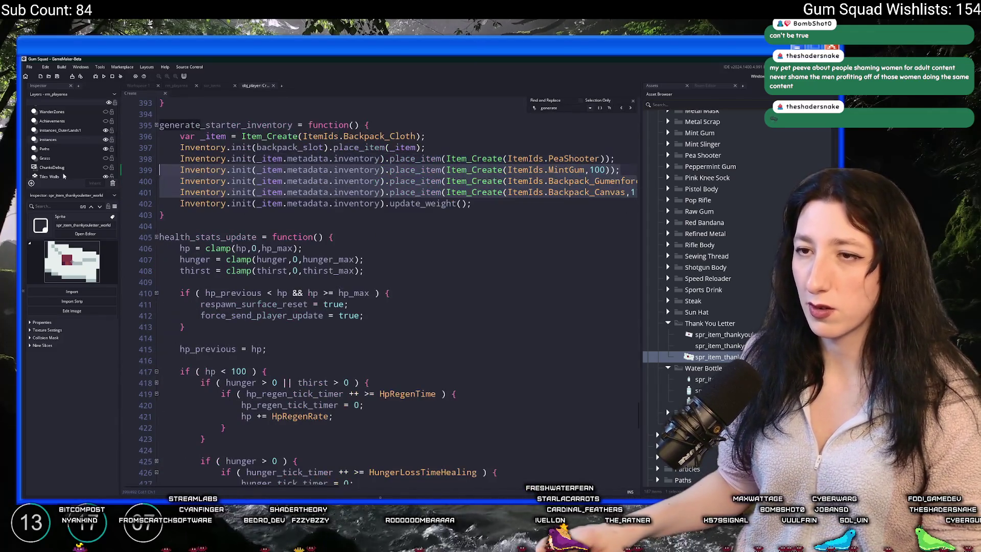
{"action": "key", "text": "BackSpace"}
- Duplicate the MintGum inventory line and change the copy's item id to ThankYouLetter
{"action": "key", "text": "ctrl+d"}
{"action": "double_click", "coordinate": [576, 181]}
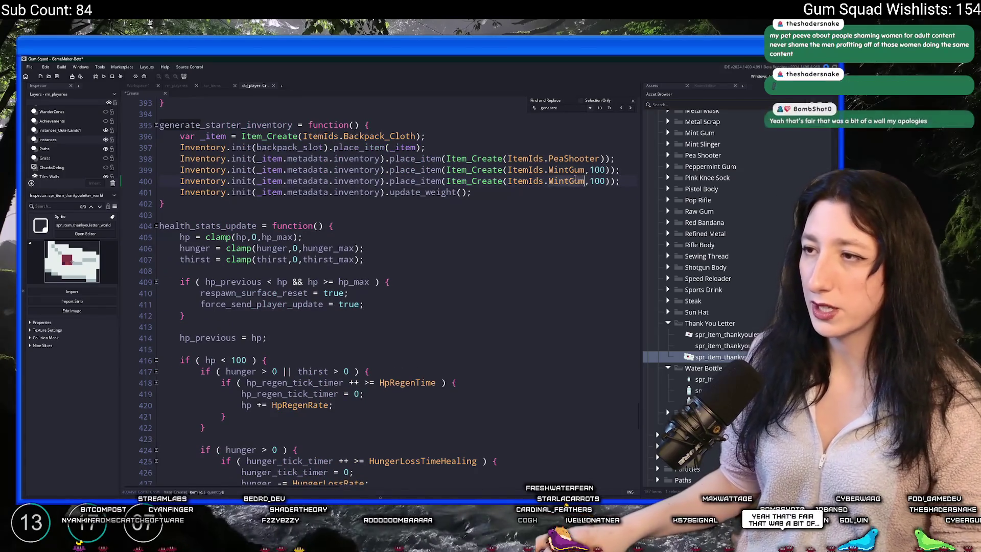
{"action": "scroll", "coordinate": [576, 179], "scroll_direction": "right", "scroll_amount": 3}
{"action": "left_click", "coordinate": [423, 183]}
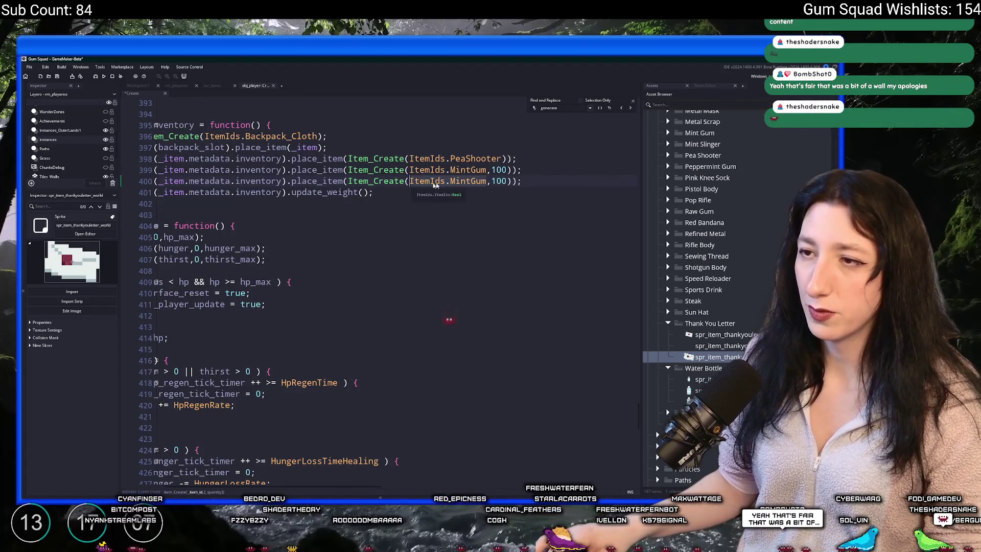
{"action": "type", "text": "ThankYouLetter"}
- Write the condition STEAM.dlc_owned && setting_get_current("special_cosmetics") above the letter line
{"action": "left_click", "coordinate": [561, 173]}
{"action": "key", "text": "Return"}
{"action": "key", "text": "Return"}
{"action": "type", "text": "( STEAM.dlc"}
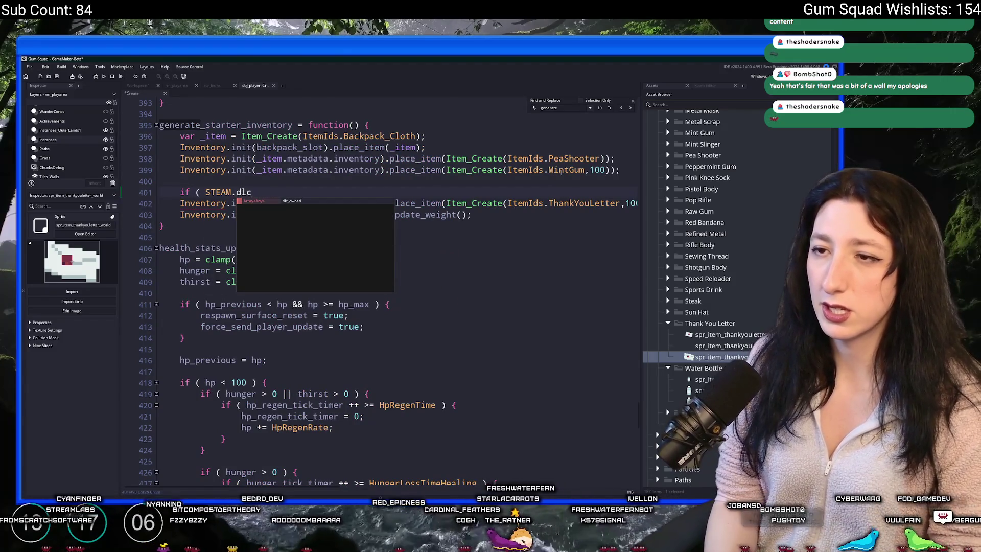
{"action": "key", "text": "Tab"}
{"action": "type", "text": "&& globalkd"}
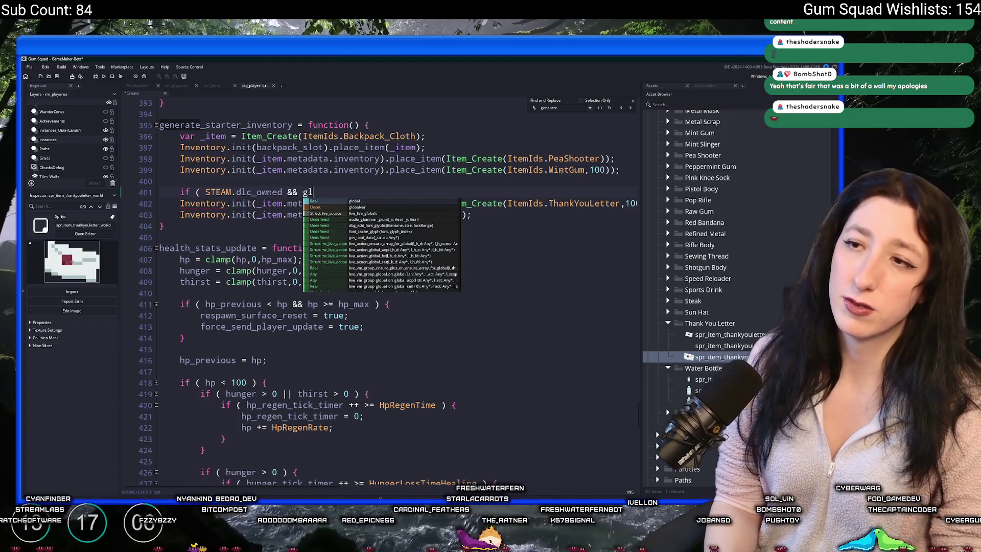
{"action": "key", "text": "BackSpace"}
{"action": "key", "text": "BackSpace"}
{"action": "key", "text": "BackSpace"}
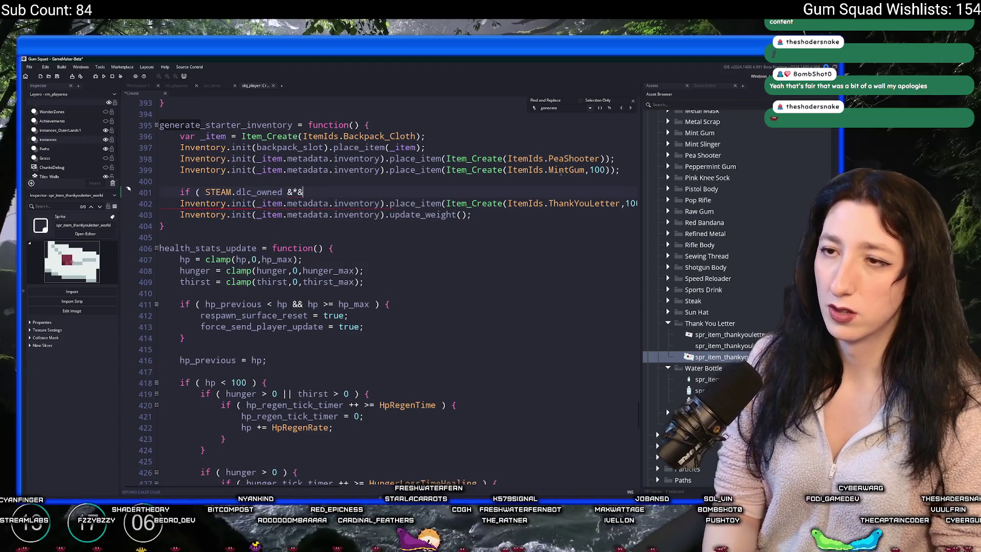
{"action": "type", "text": "g"}
{"action": "key", "text": "BackSpace"}
{"action": "type", "text": "setting"}
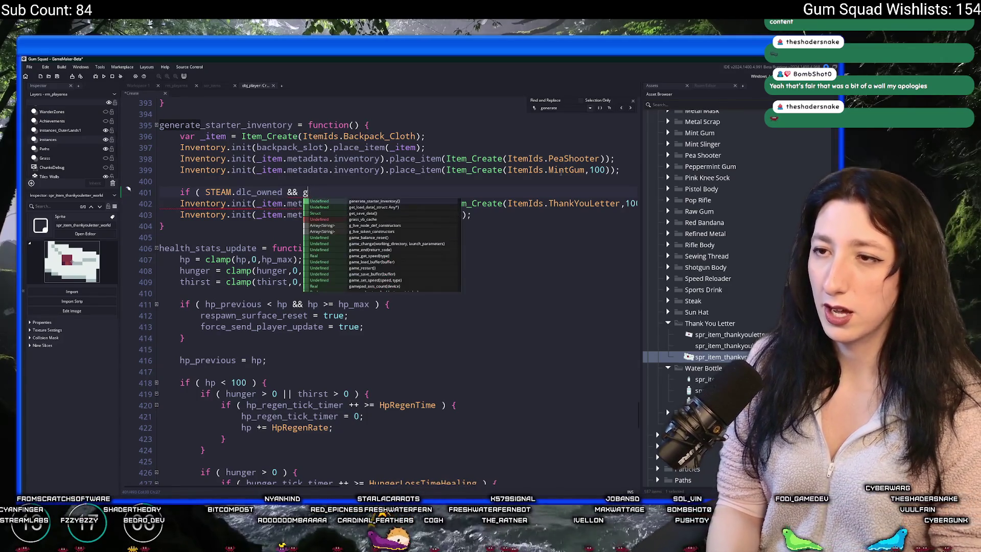
{"action": "type", "text": "_ge"}
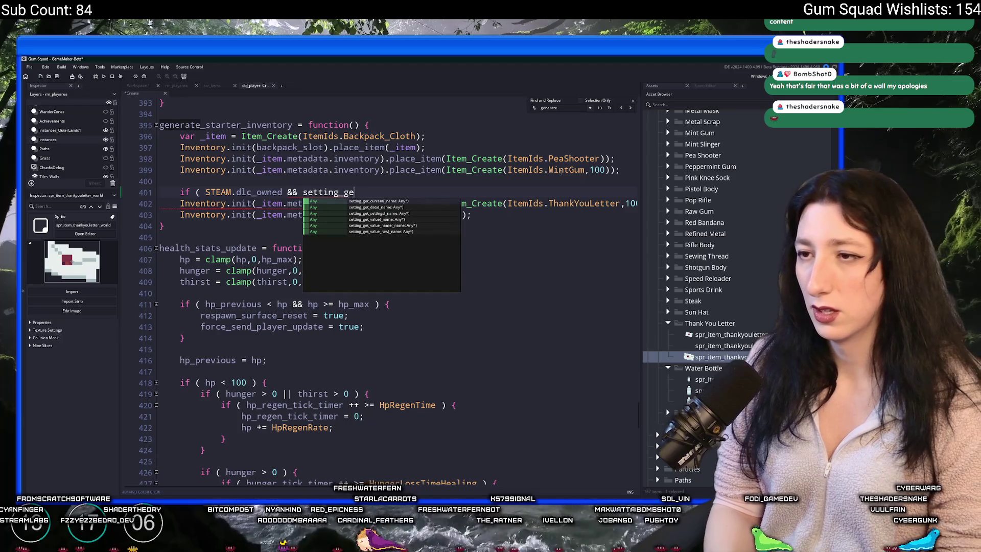
{"action": "key", "text": "Return"}
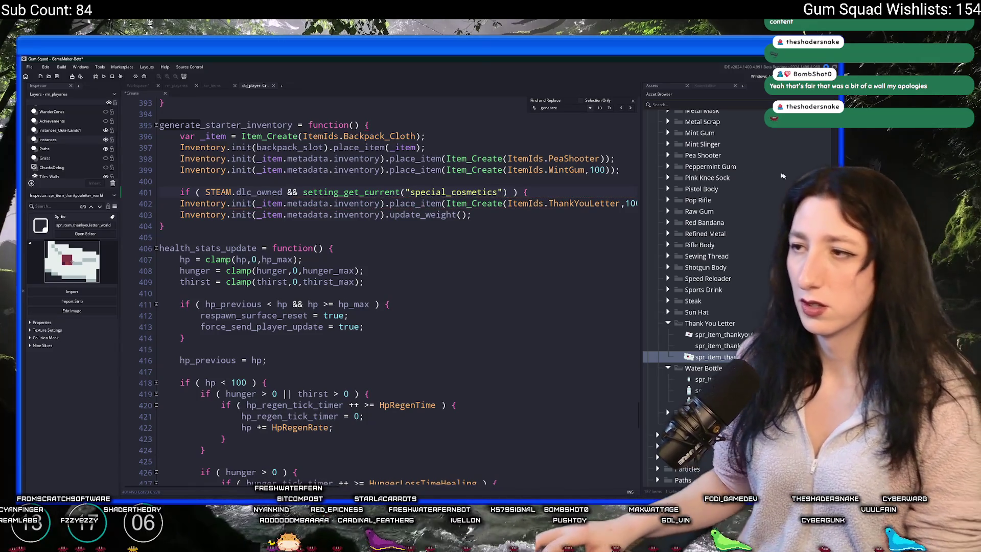
- Close the block with a brace around the indented letter line and run the game
{"action": "key", "text": "Down"}
{"action": "key", "text": "End"}
{"action": "key", "text": "Return"}
{"action": "type", "text": "}"}
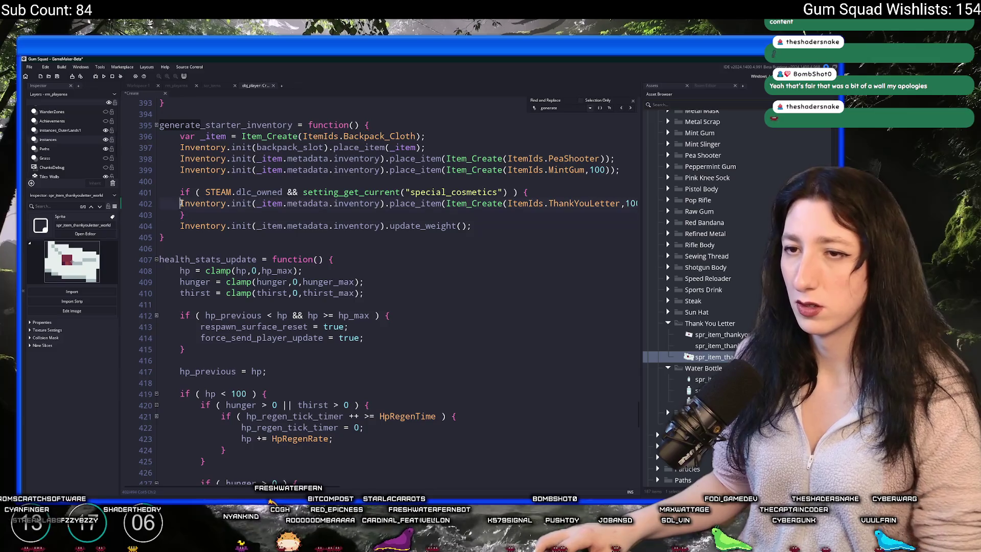
{"action": "key", "text": "Tab"}
{"action": "key", "text": "Down"}
{"action": "key", "text": "End"}
{"action": "key", "text": "Return"}
{"action": "key", "text": "F5"}
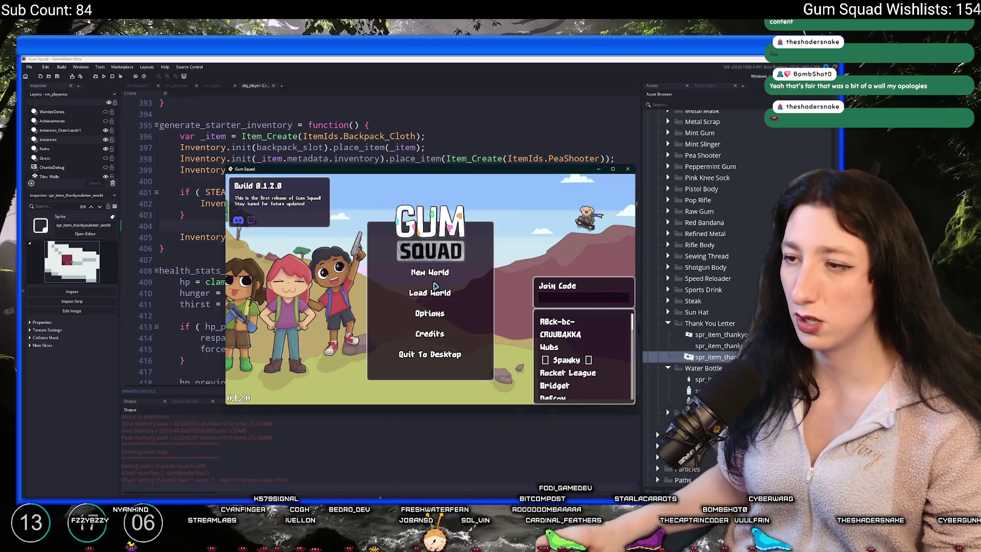
- Hit a code error when creating the lobby and fix it by adding [0] after dlc_owned
{"action": "left_click", "coordinate": [430, 273]}
{"action": "left_click", "coordinate": [430, 355]}
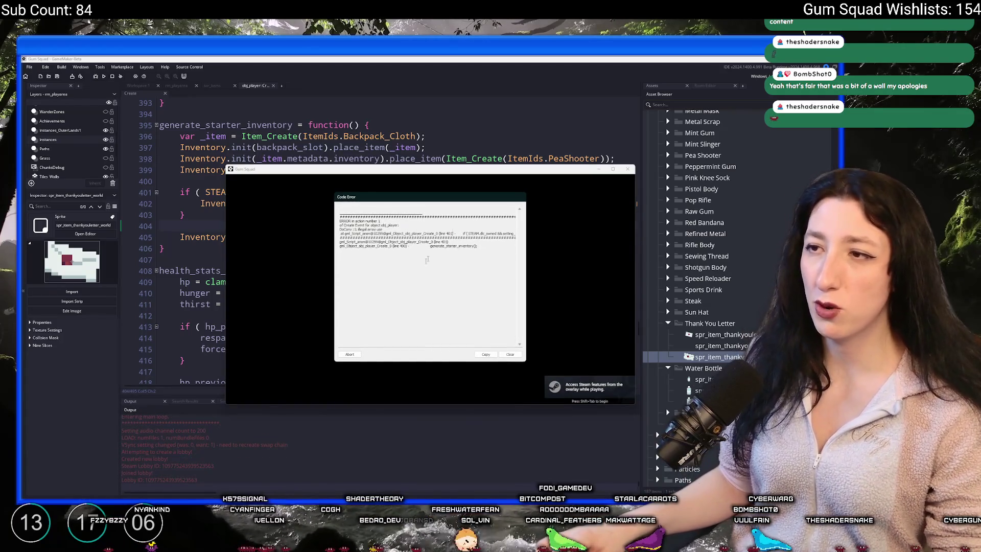
{"action": "left_click", "coordinate": [350, 355]}
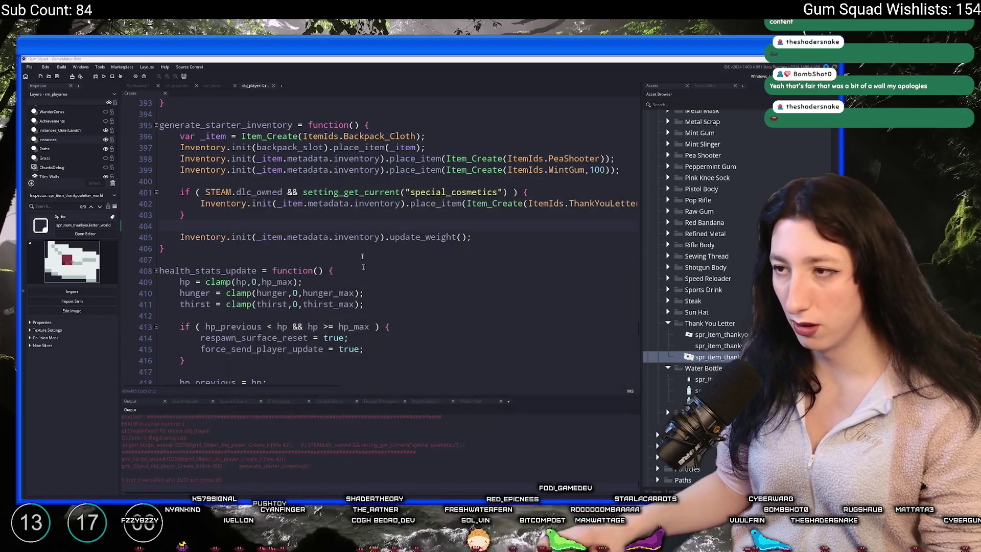
{"action": "left_click", "coordinate": [332, 226]}
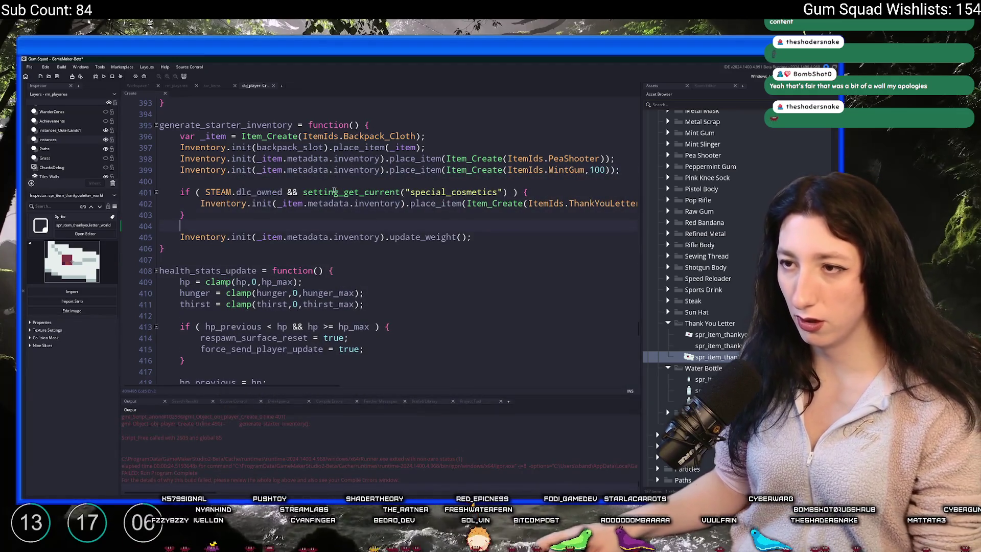
{"action": "left_click", "coordinate": [284, 193]}
{"action": "type", "text": "[0]"}
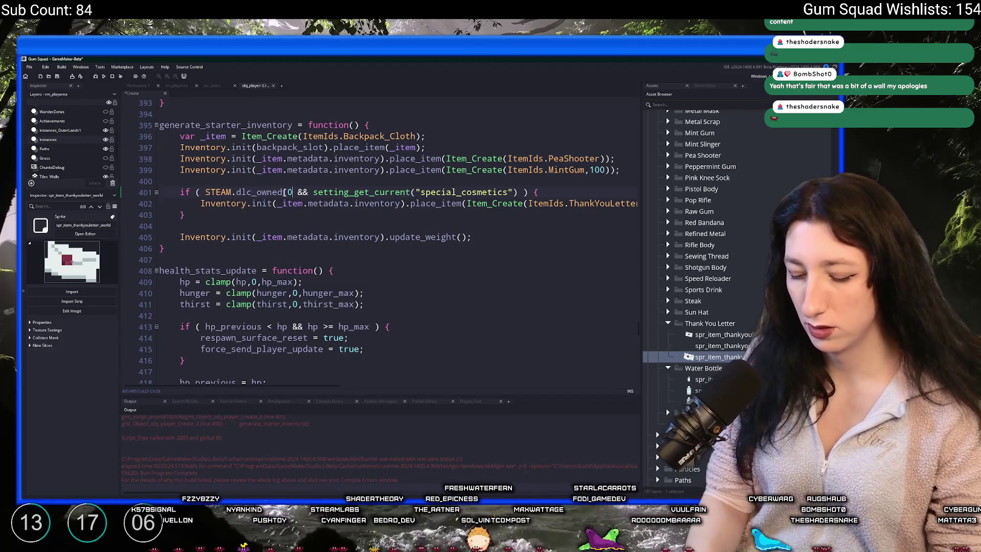
{"action": "key", "text": "F5"}
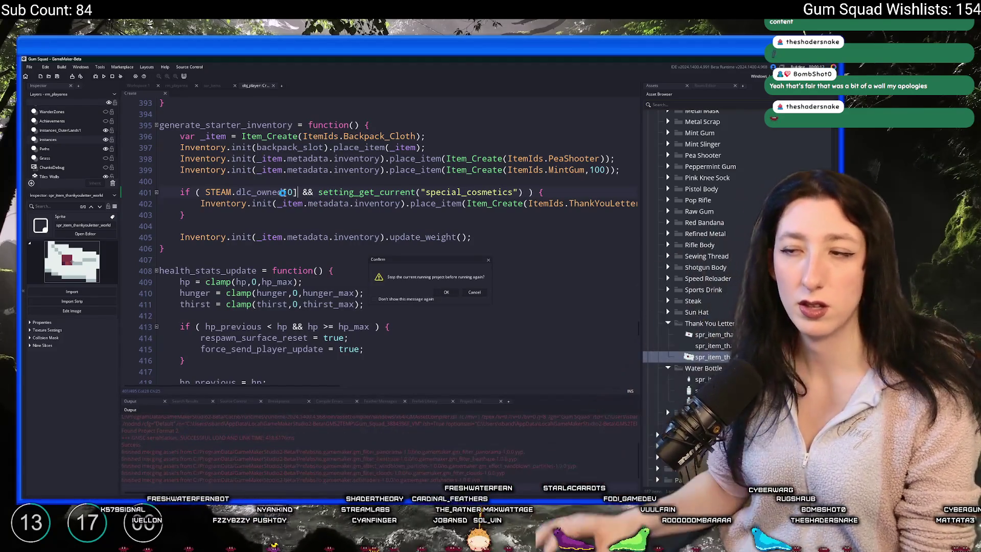
- Relaunch, create a new world lobby, and open the inventory to find the letter
{"action": "left_click", "coordinate": [446, 292]}
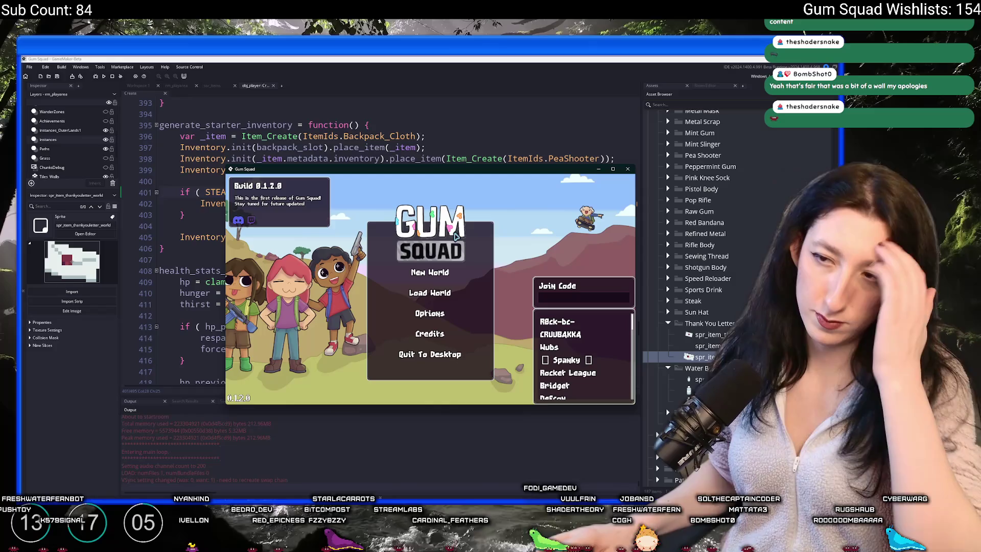
{"action": "left_click", "coordinate": [430, 272]}
{"action": "left_click", "coordinate": [430, 340]}
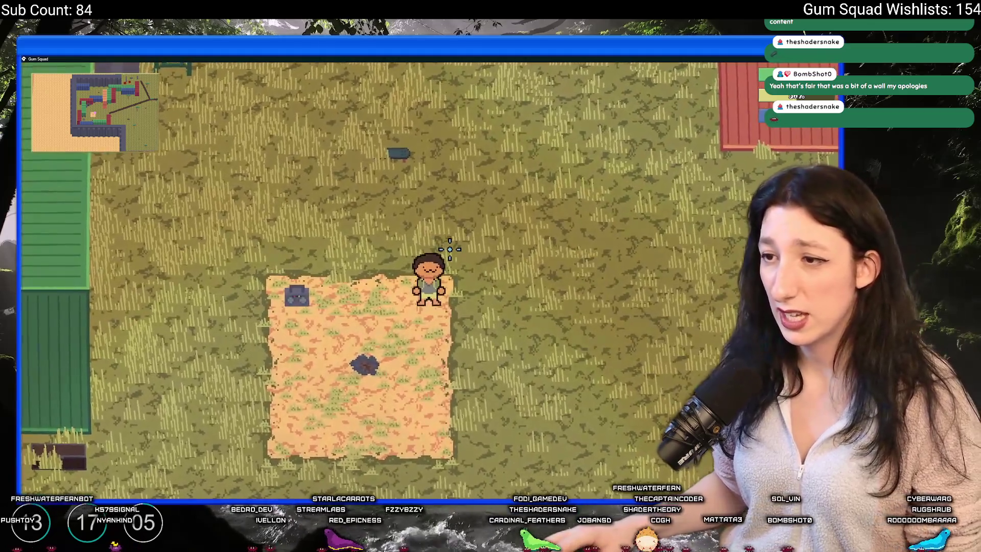
{"action": "key", "text": "Tab"}
- Close the game and add a quantity of 1 to the letter's creation call
{"action": "mouse_move", "coordinate": [241, 318]}
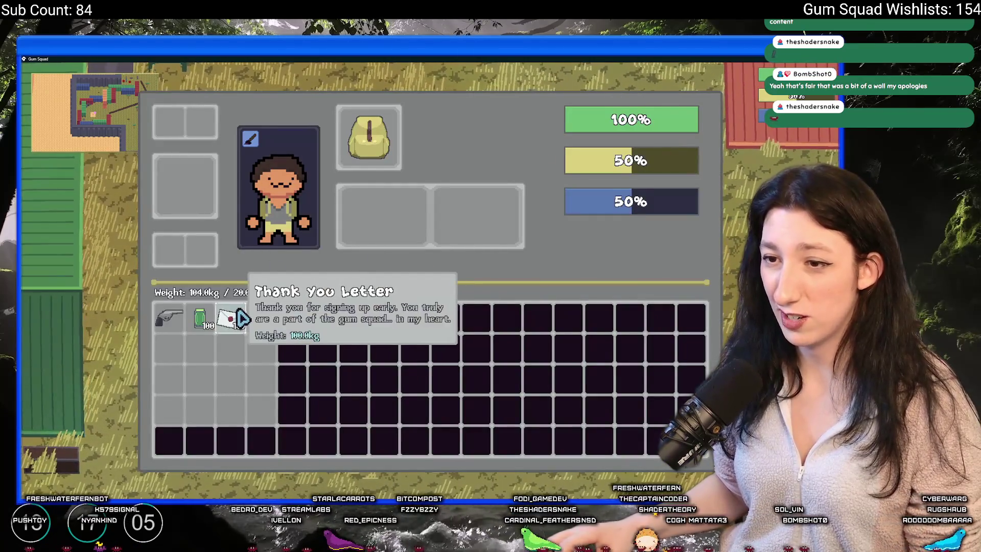
{"action": "key", "text": "alt+F4"}
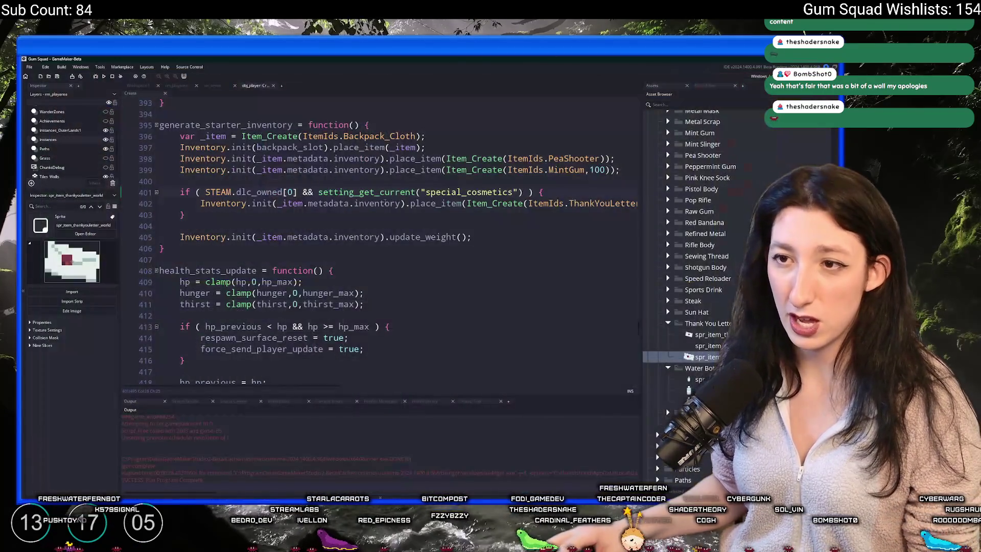
{"action": "key", "text": "End"}
{"action": "key", "text": "Left"}
{"action": "key", "text": "Left"}
{"action": "key", "text": "Left"}
{"action": "type", "text": ",1"}
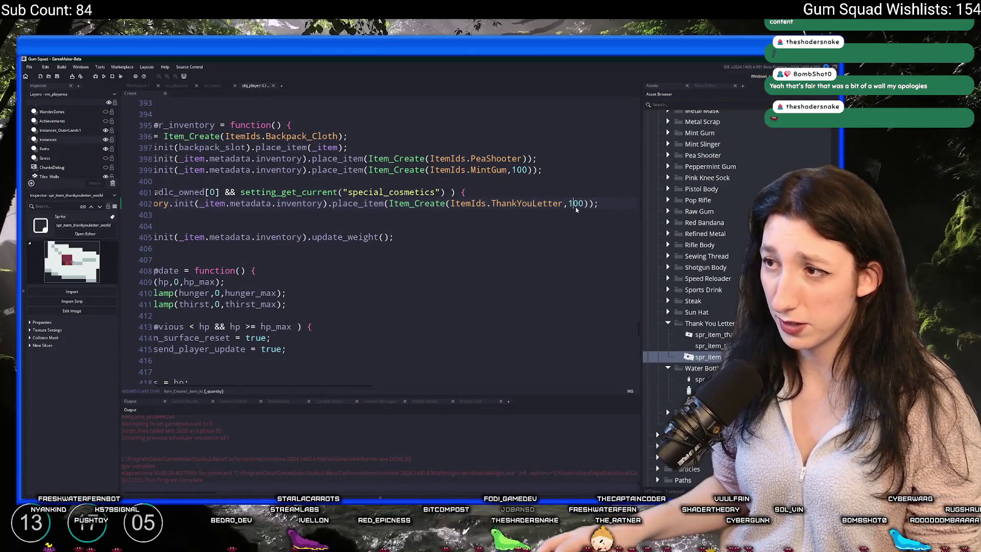
- In the ThankYouLetter database entry change 100 to 1 and weight to 0.1, then rerun
{"action": "middle_click", "coordinate": [552, 204]}
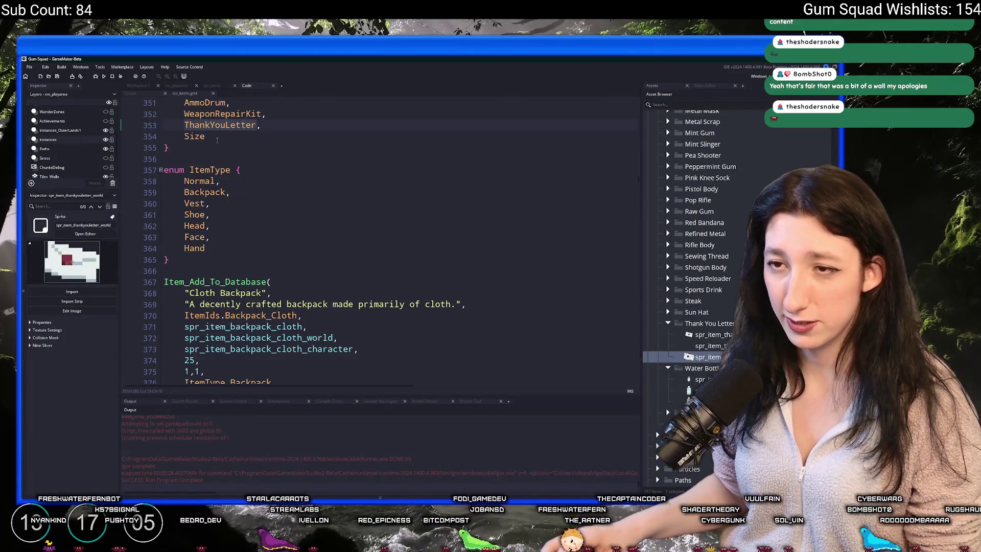
{"action": "key", "text": "ctrl+f"}
{"action": "key", "text": "Return"}
{"action": "key", "text": "Return"}
{"action": "key", "text": "Return"}
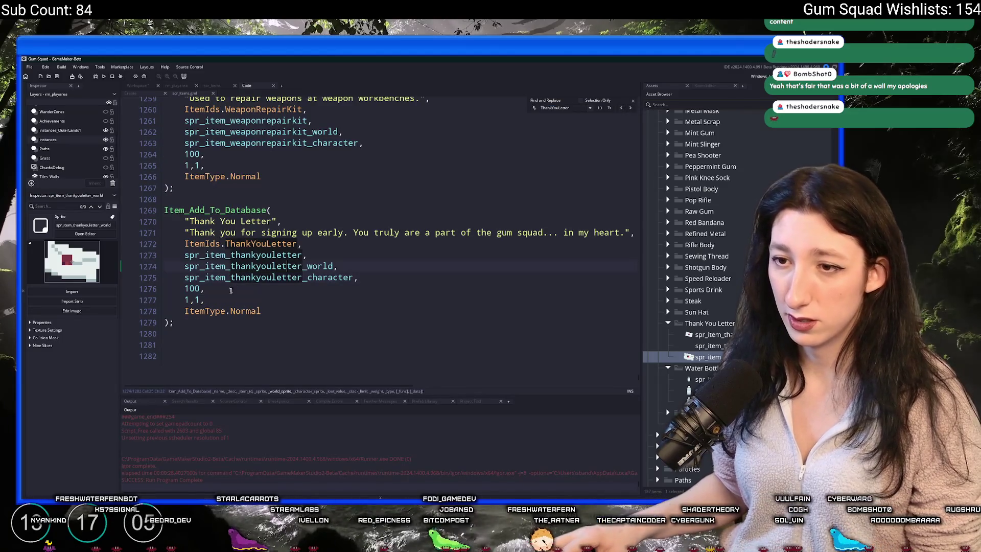
{"action": "left_click", "coordinate": [206, 290]}
{"action": "left_click", "coordinate": [201, 289]}
{"action": "key", "text": "BackSpace"}
{"action": "key", "text": "BackSpace"}
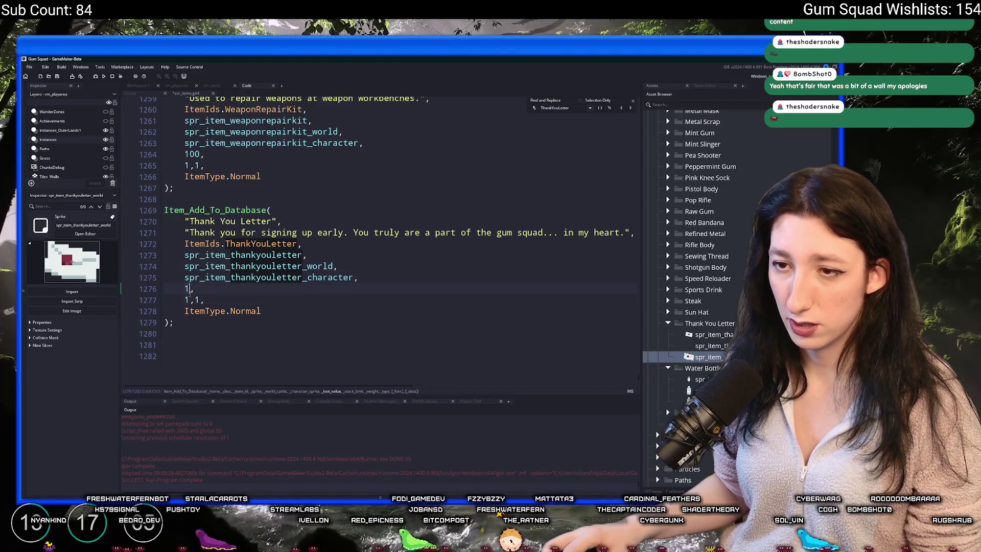
{"action": "left_click", "coordinate": [185, 301]}
{"action": "left_click", "coordinate": [198, 300]}
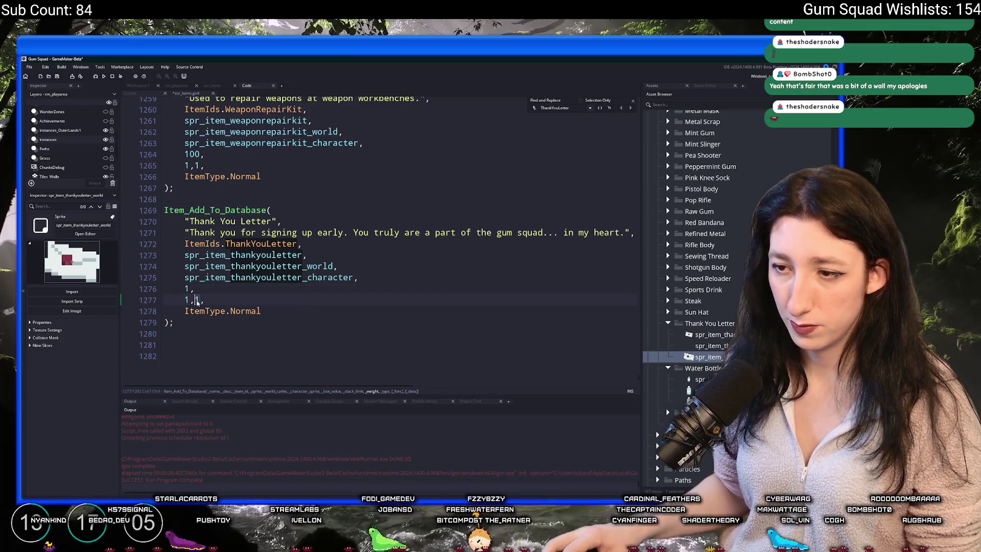
{"action": "key", "text": "BackSpace"}
{"action": "type", "text": "0.1"}
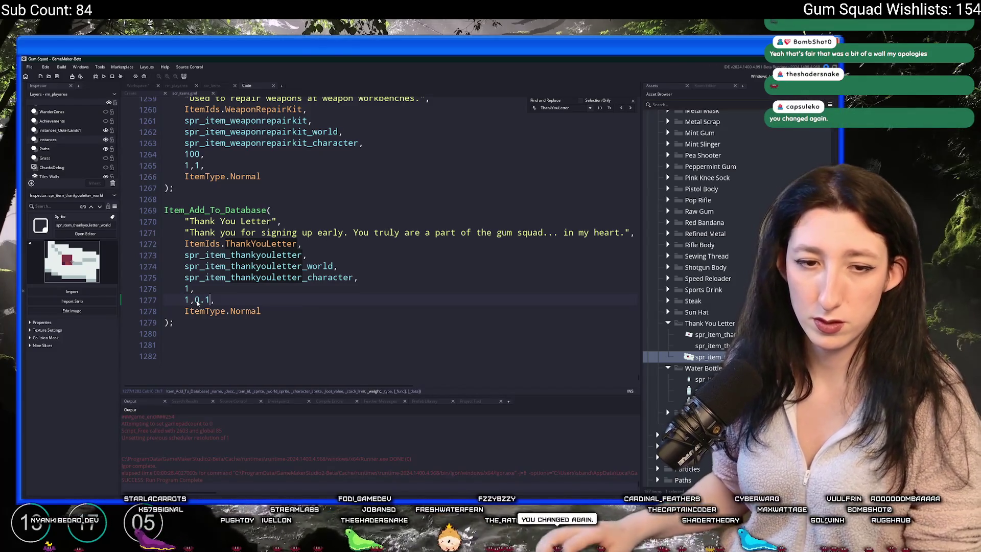
{"action": "key", "text": "F5"}
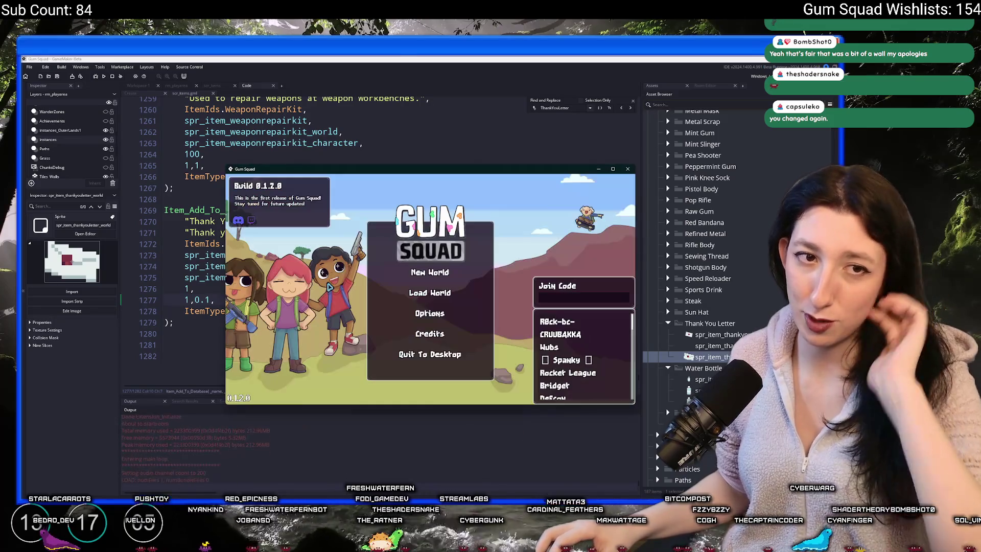
- Create a new world lobby and enlarge the game window to fill the screen
{"action": "left_click", "coordinate": [430, 273]}
{"action": "left_click", "coordinate": [435, 342]}
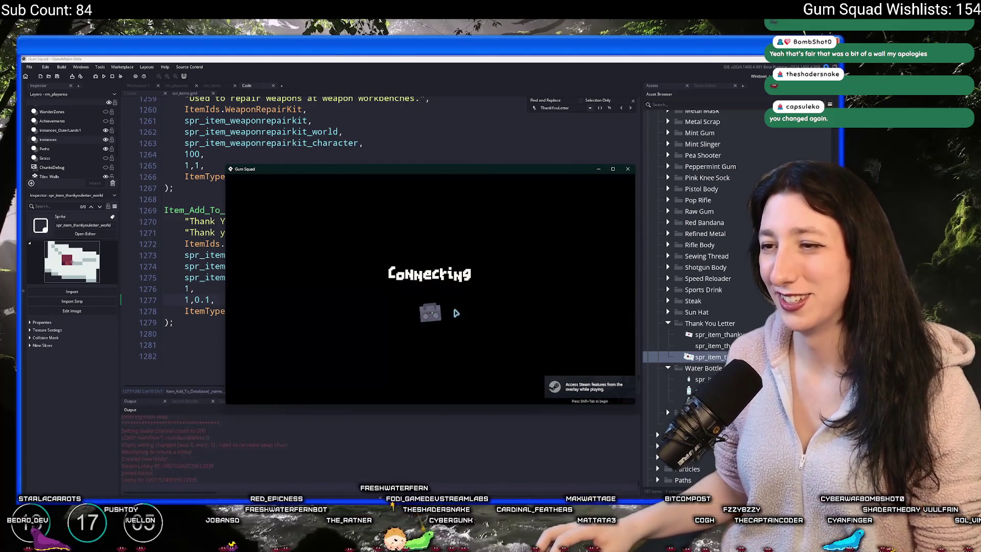
{"action": "left_click_drag", "start_coordinate": [456, 165], "coordinate": [493, 59]}
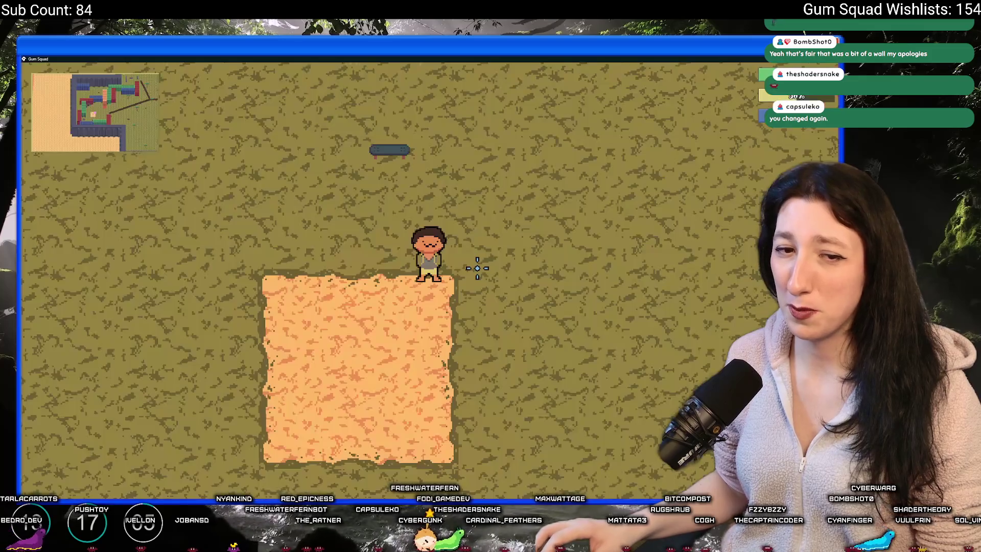
- Check the inventory, put the thank-you letter in the character's hand, and throw it
{"action": "key", "text": "Tab"}
{"action": "key", "text": "Tab"}
{"action": "key", "text": "Tab"}
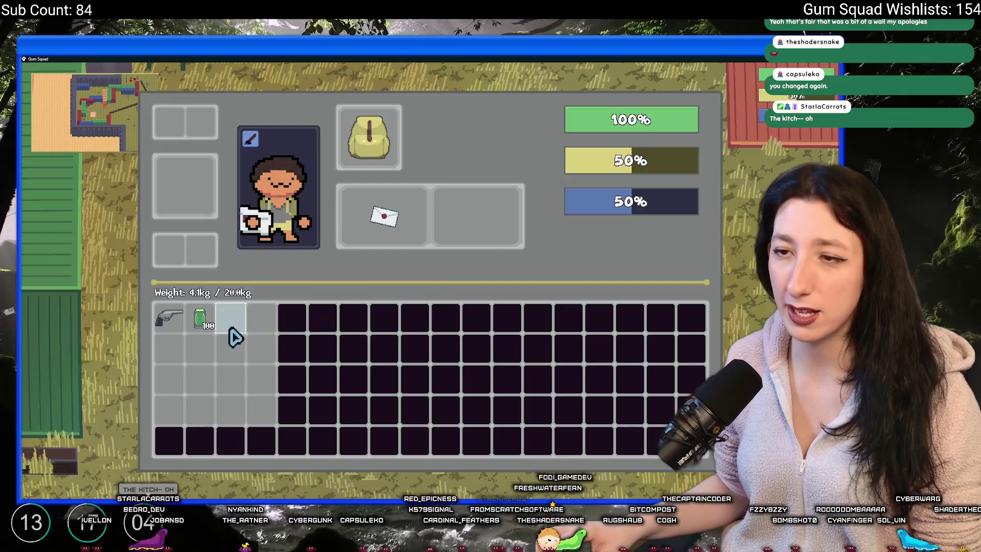
{"action": "key", "text": "Tab"}
{"action": "key", "text": "w+d"}
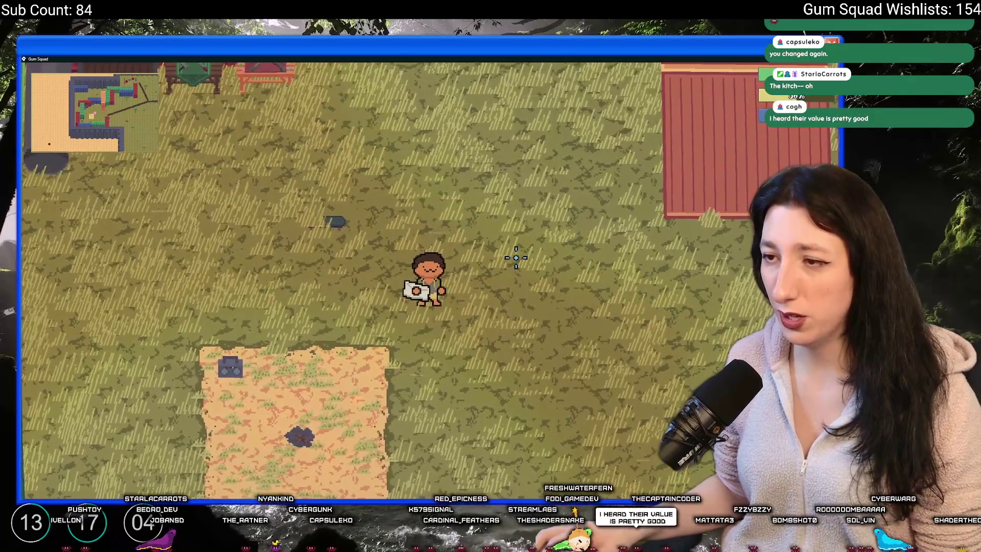
{"action": "key", "text": "Tab"}
{"action": "key", "text": "Tab"}
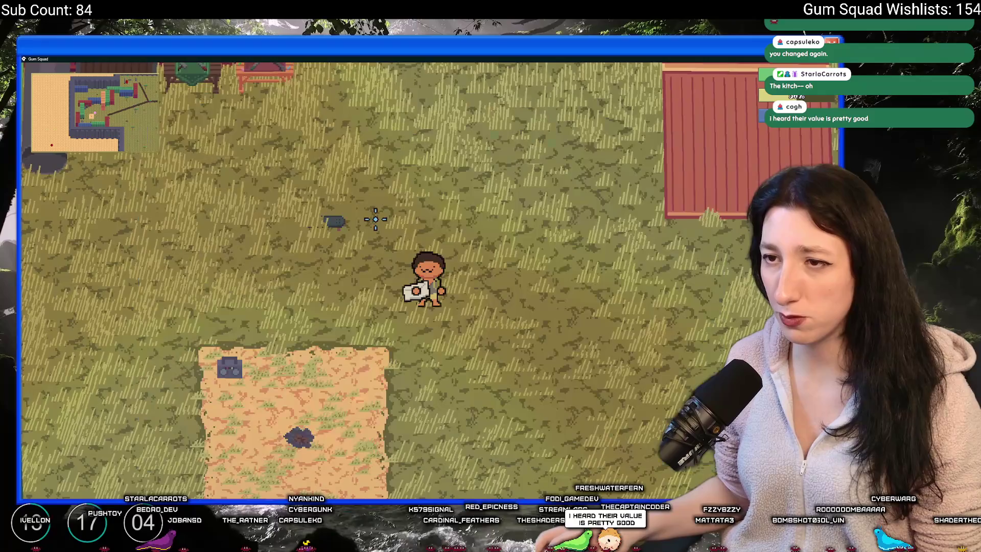
{"action": "key", "text": "Tab"}
{"action": "key", "text": "Tab"}
{"action": "key", "text": "Tab"}
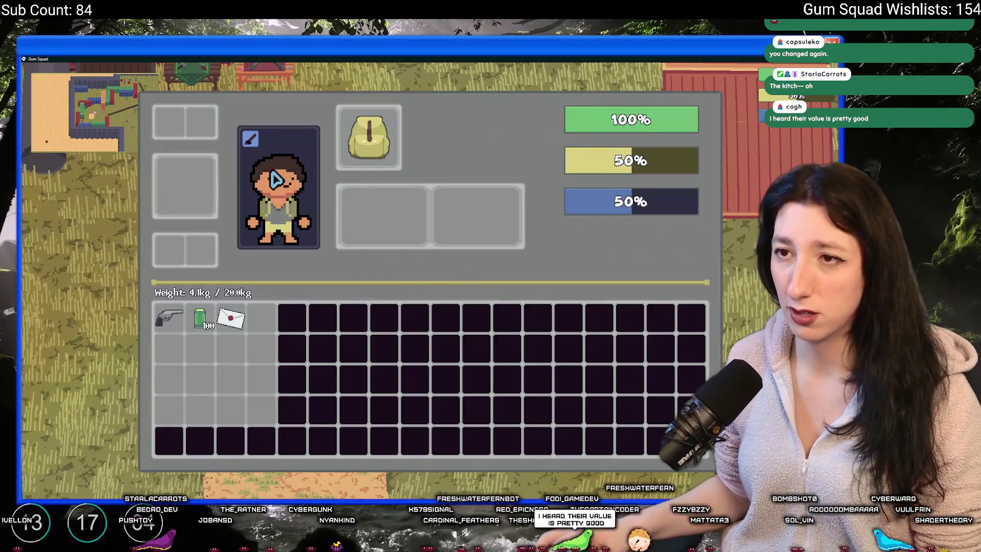
{"action": "key", "text": "Tab"}
{"action": "key", "text": "Tab"}
{"action": "left_click_drag", "start_coordinate": [231, 318], "coordinate": [383, 215]}
{"action": "key", "text": "Tab"}
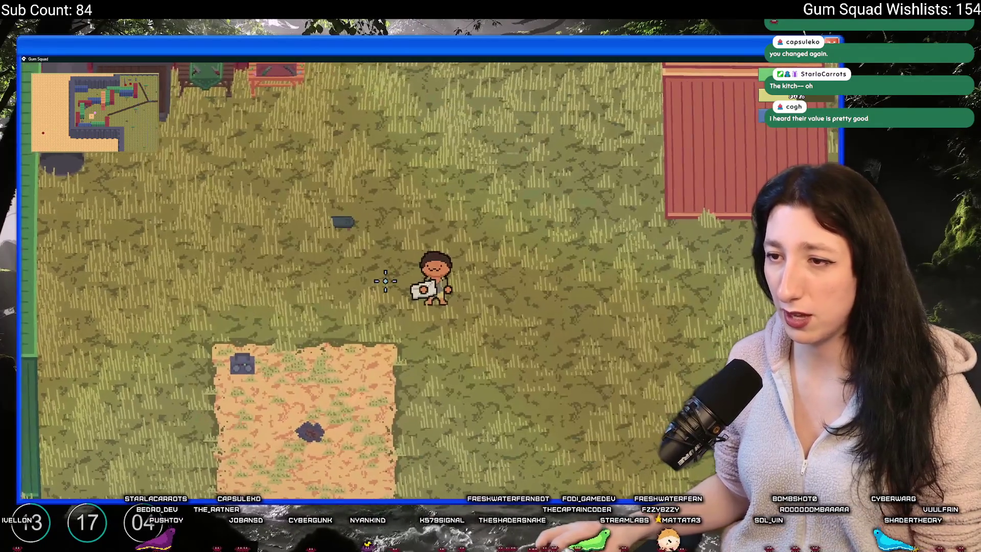
{"action": "key", "text": "Tab"}
{"action": "key", "text": "Tab"}
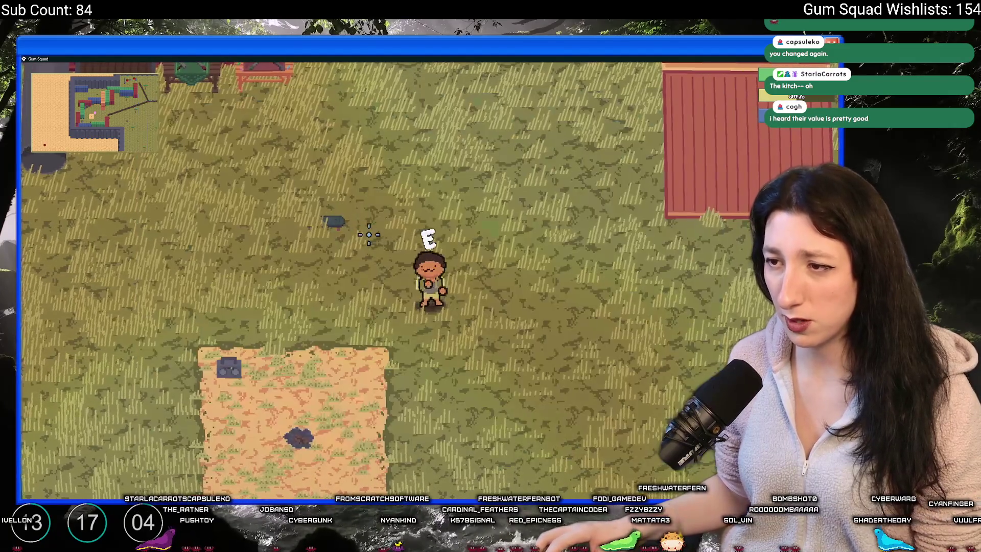
{"action": "left_click", "coordinate": [232, 313]}
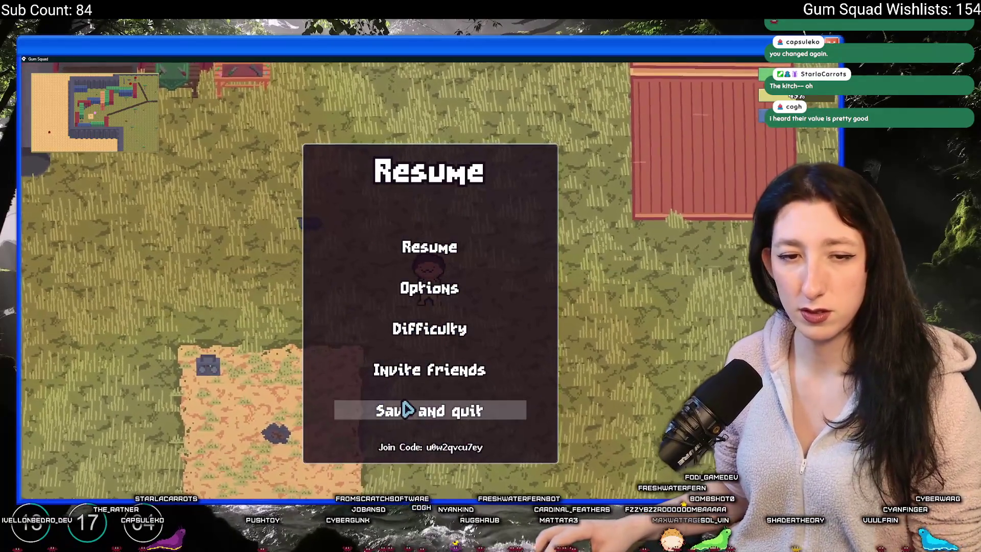
- Save and quit, set Gameplay's Special Cosmetics to Disabled, then create a new world lobby
{"action": "left_click", "coordinate": [406, 409]}
{"action": "left_click", "coordinate": [418, 330]}
{"action": "left_click", "coordinate": [434, 227]}
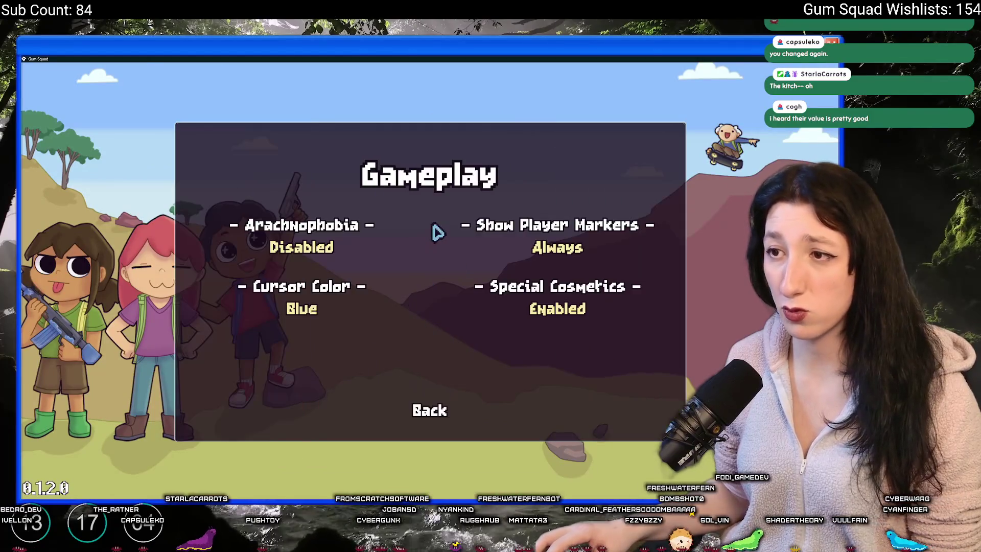
{"action": "left_click", "coordinate": [521, 310]}
{"action": "left_click", "coordinate": [426, 405]}
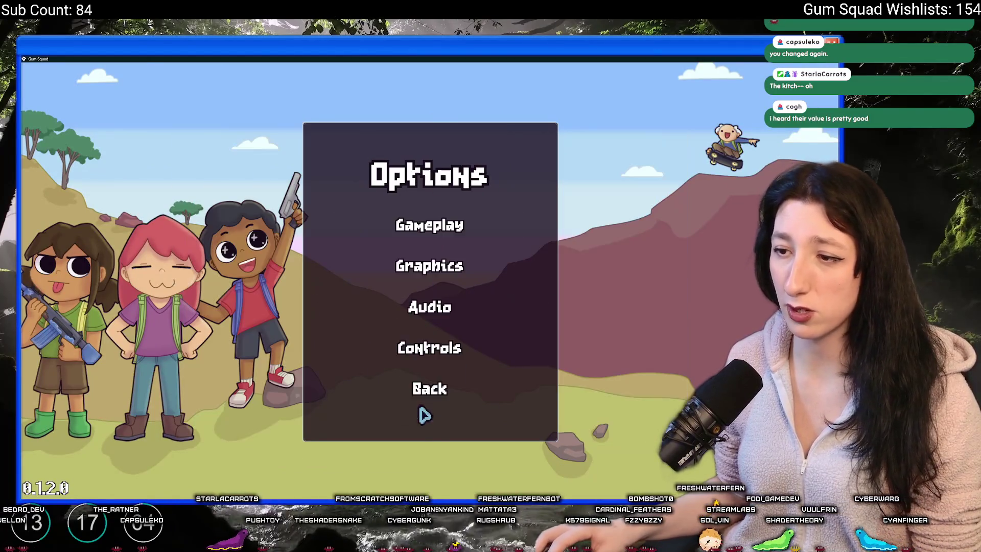
{"action": "left_click", "coordinate": [427, 391]}
{"action": "left_click", "coordinate": [438, 250]}
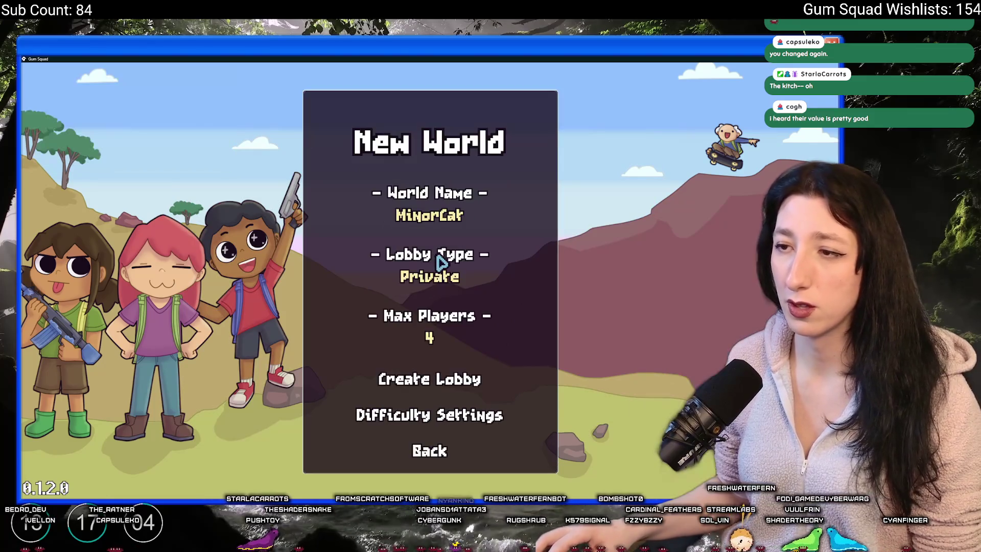
{"action": "left_click", "coordinate": [429, 379]}
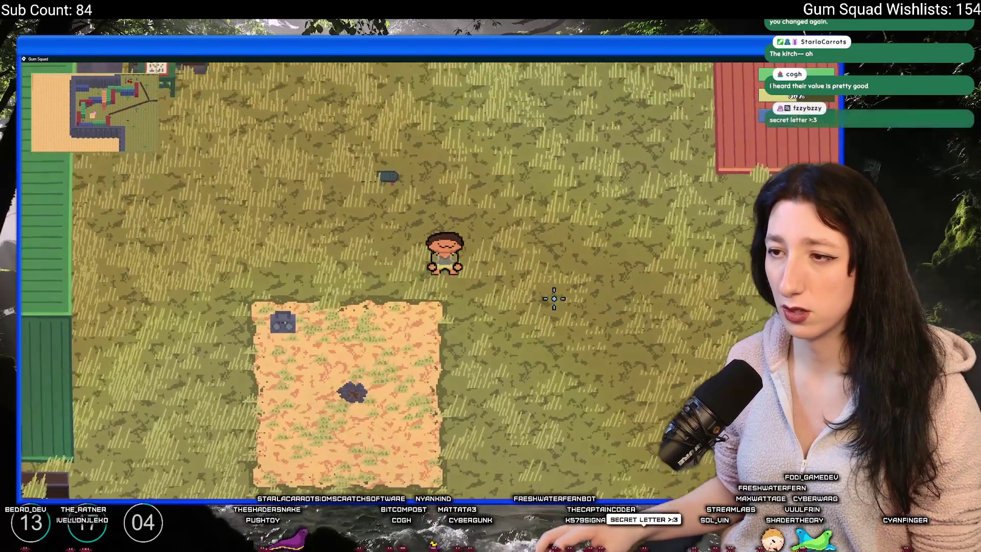
- Check the new character's inventory for the letter, then close Gum Squad with Alt+F4
{"action": "key", "text": "e"}
{"action": "key", "text": "e"}
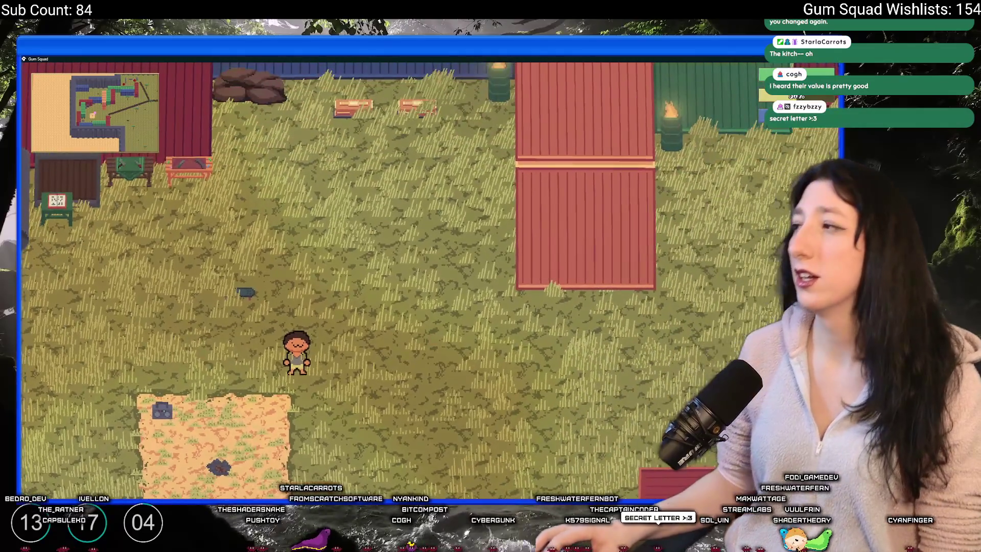
{"action": "key", "text": "alt+F4"}
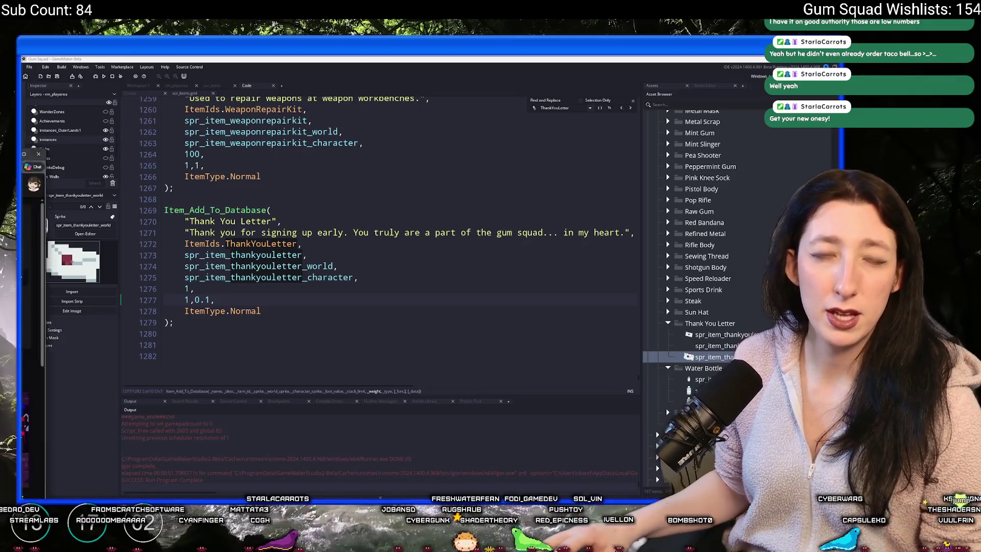
- In Twitch, open the Software and Game Development category and expand the followed channels list
{"action": "key", "text": "alt+Tab"}
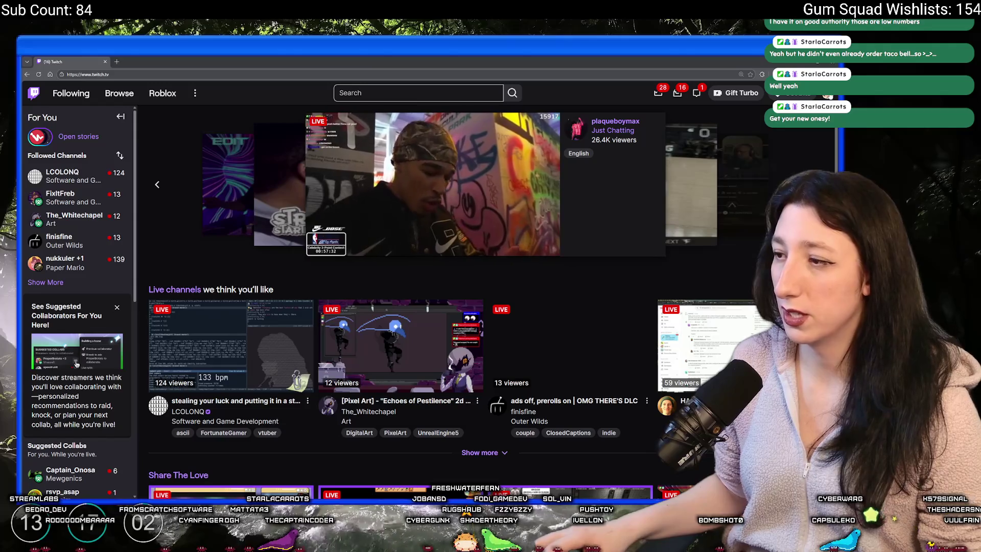
{"action": "left_click", "coordinate": [828, 93]}
{"action": "scroll", "coordinate": [370, 376], "scroll_direction": "down", "scroll_amount": 3}
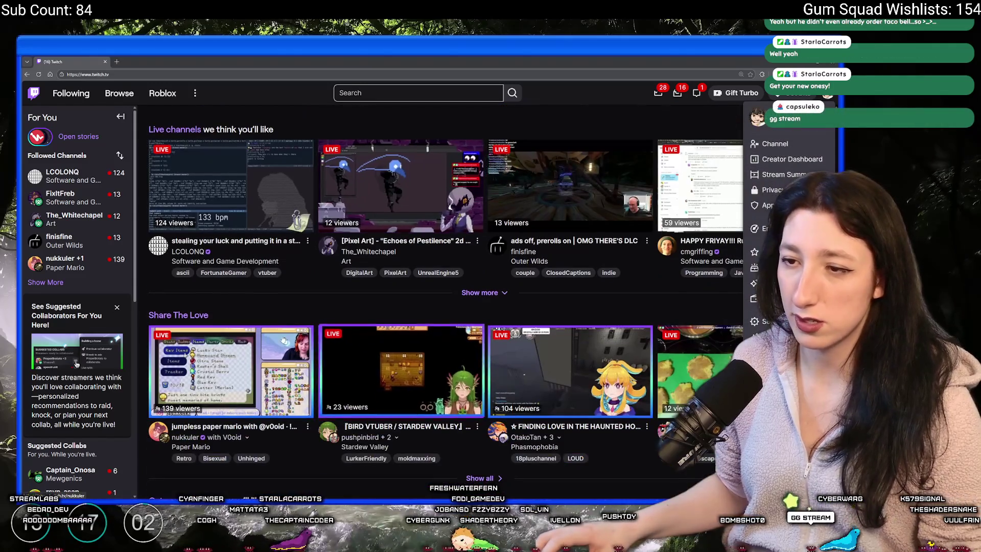
{"action": "left_click", "coordinate": [202, 264]}
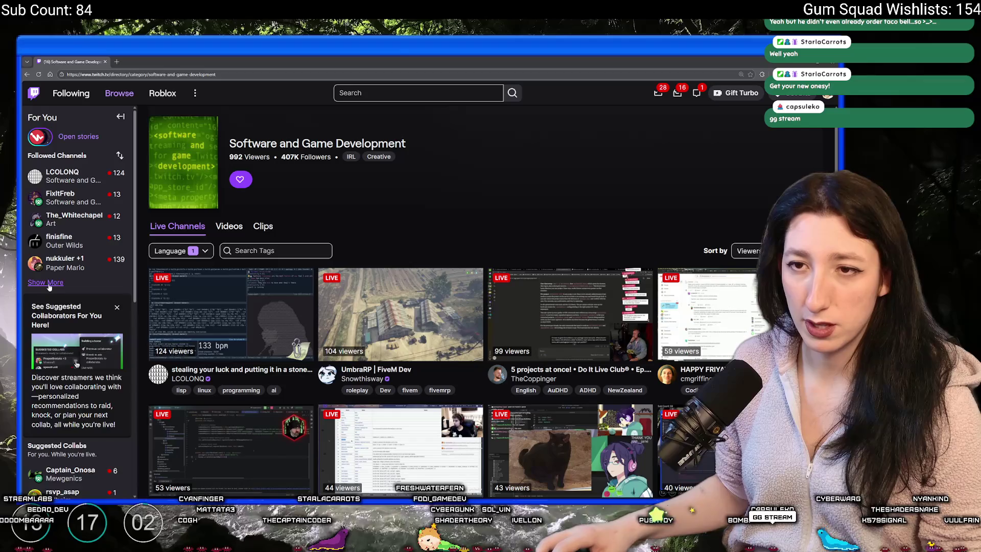
{"action": "left_click", "coordinate": [45, 282]}
{"action": "scroll", "coordinate": [409, 340], "scroll_direction": "down", "scroll_amount": 2}
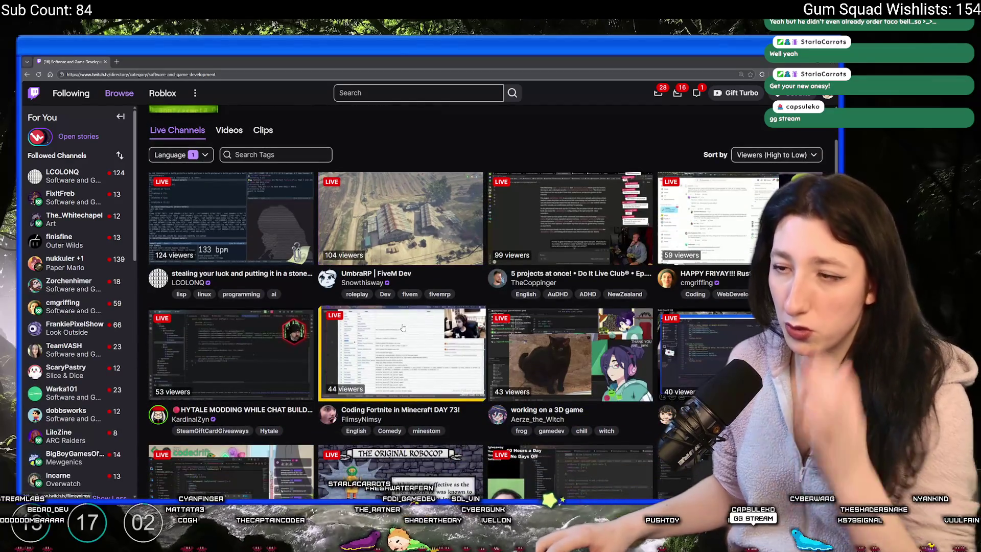